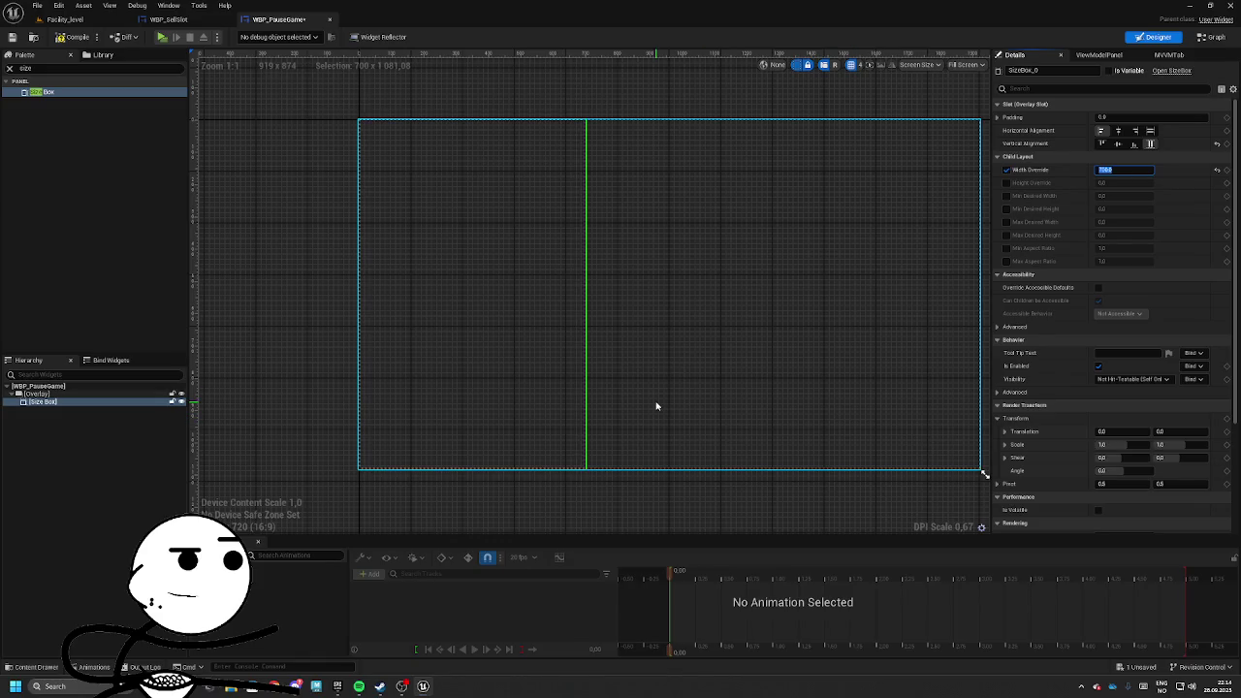
# Change the Size Box width override from 700 to 800 and clear the palette search.
pyautogui.write('800')
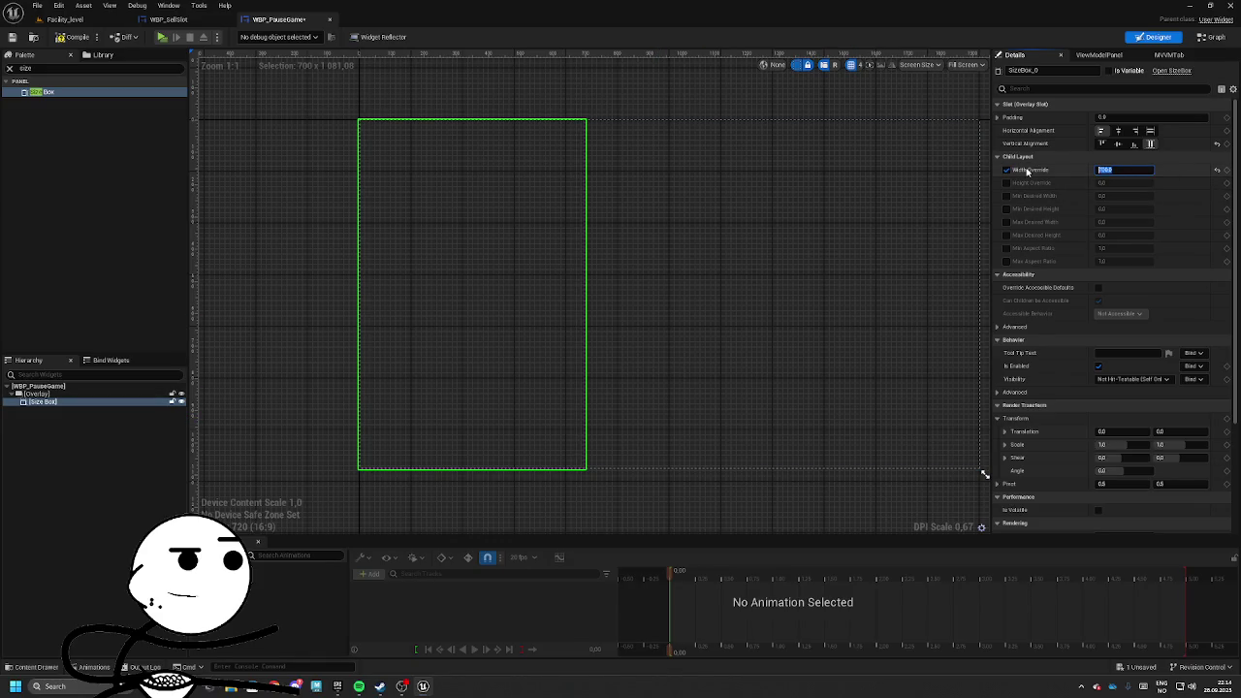
pyautogui.press('Return')
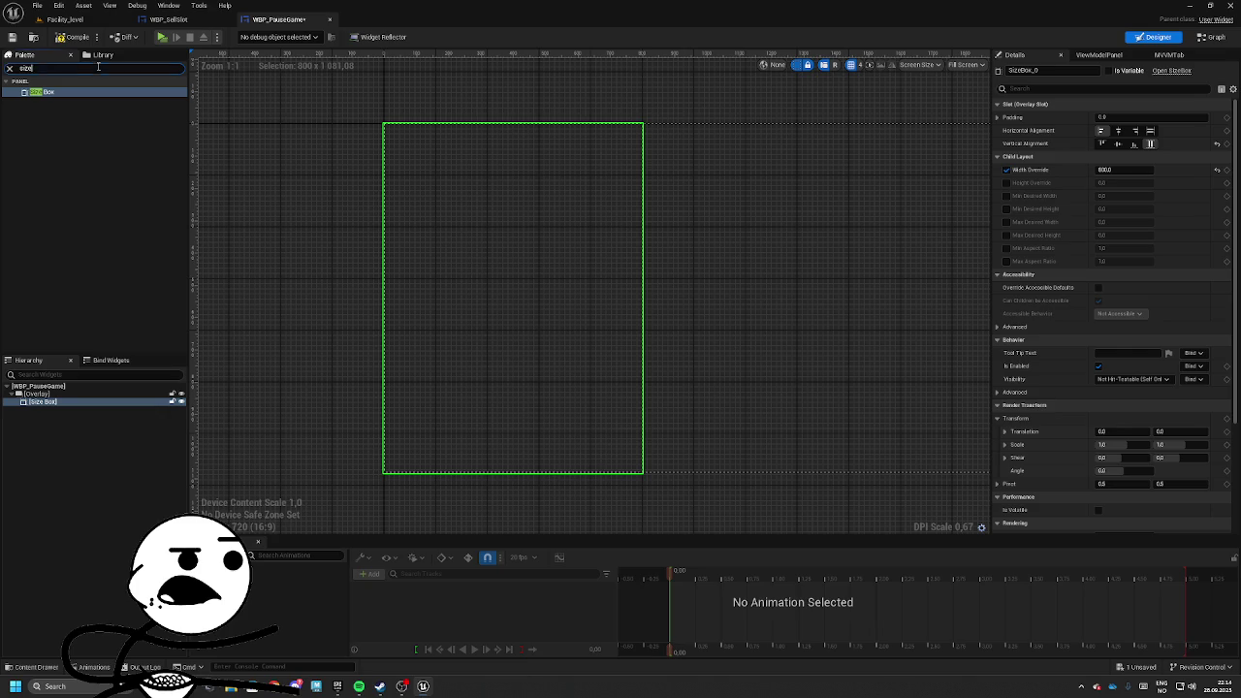
pyautogui.click(9, 68)
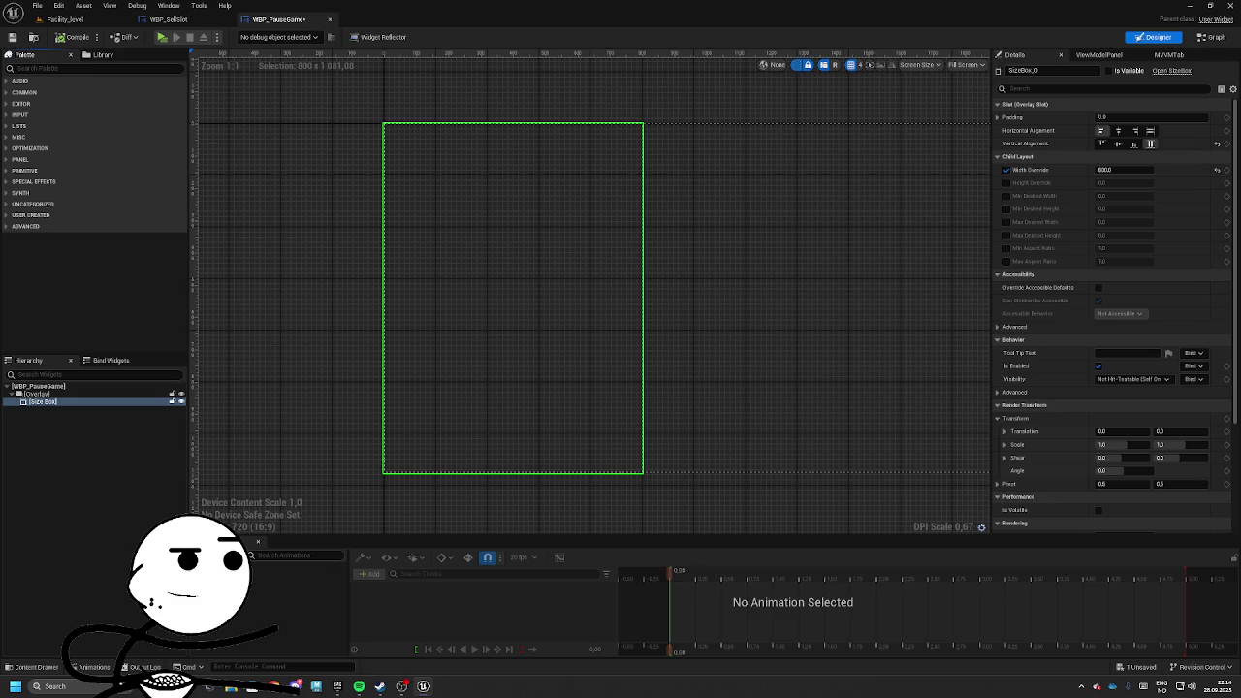
pyautogui.scroll(-1, 504, 341)
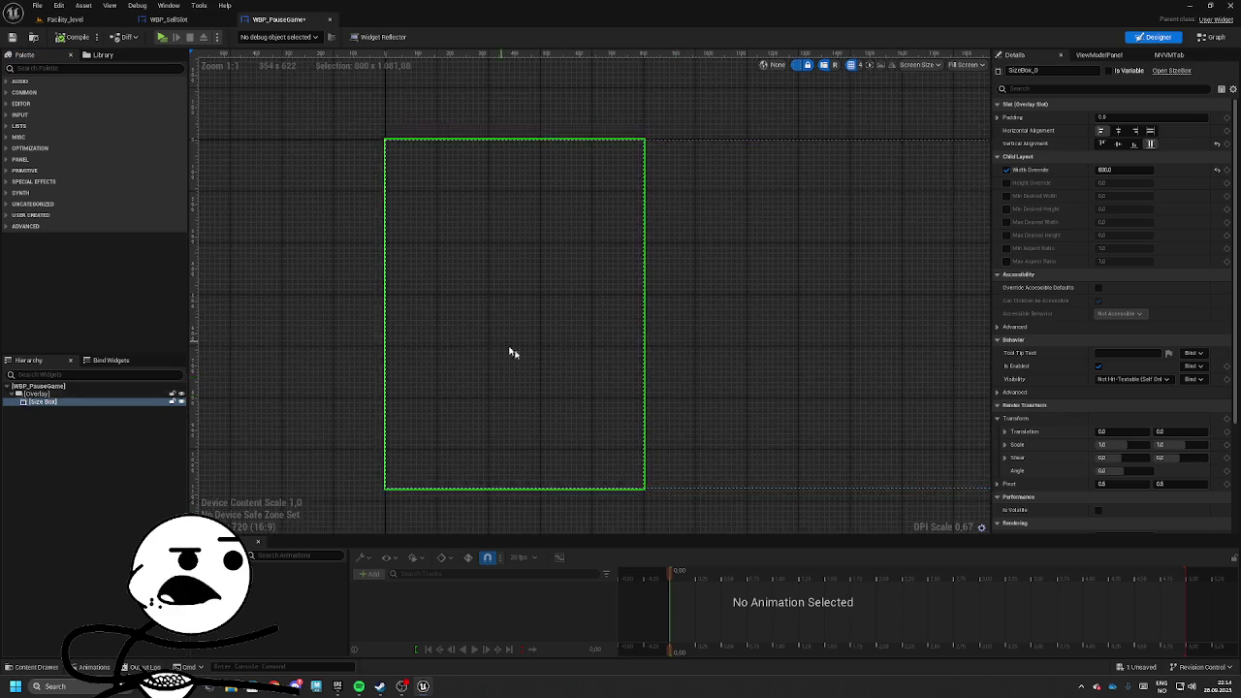
# Add a Border inside the size box with the MI_Gradient_Horizontal_Left material as its brush image.
pyautogui.click(103, 70)
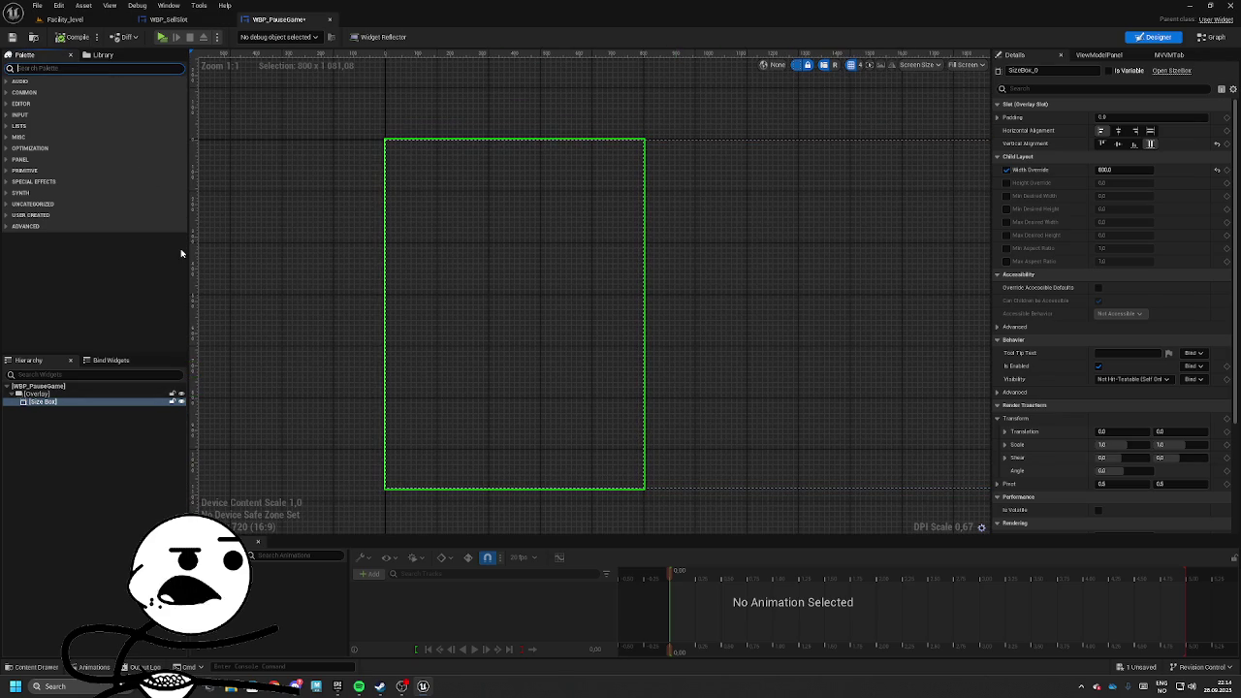
pyautogui.write('bo')
pyautogui.moveTo(39, 91); pyautogui.dragTo(514, 311)
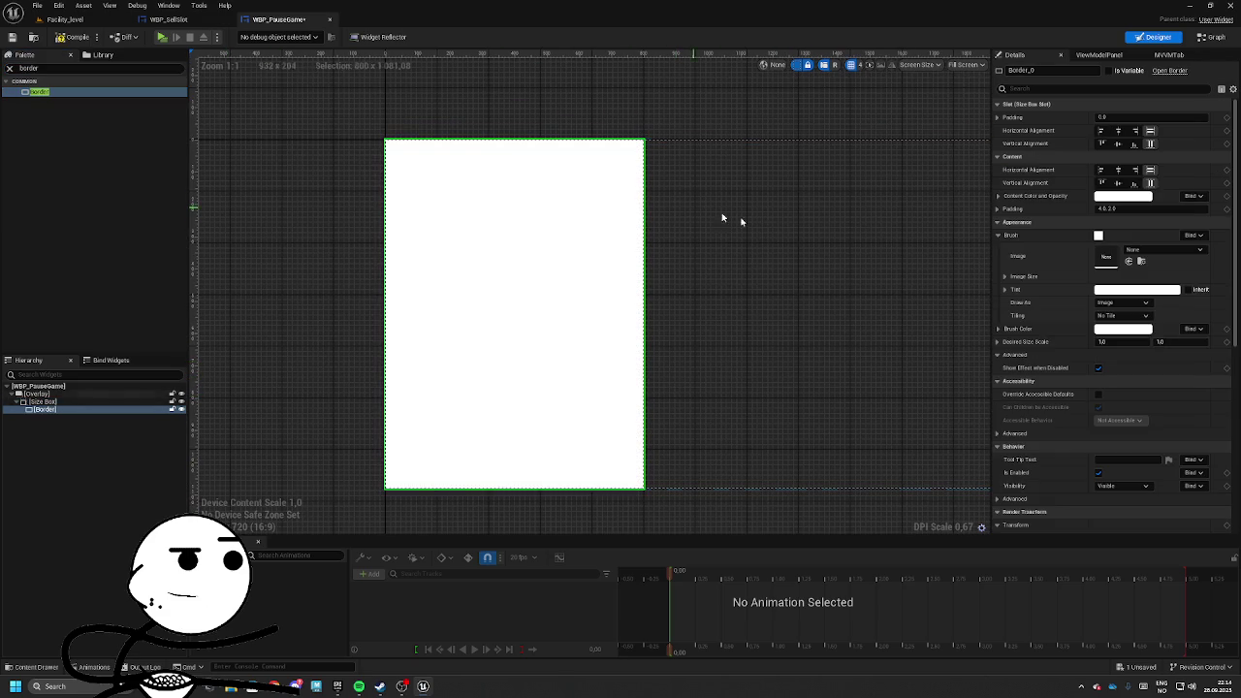
pyautogui.click(1169, 249)
pyautogui.write('MUI')
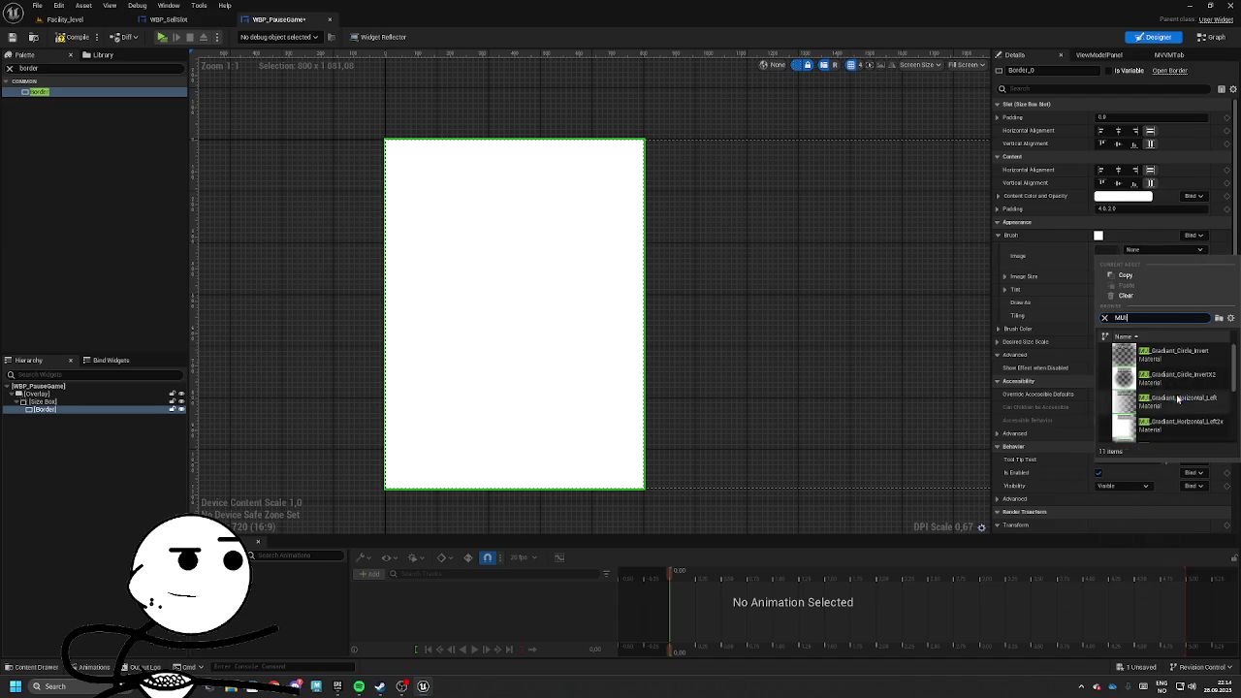
pyautogui.click(1162, 399)
pyautogui.click(1164, 249)
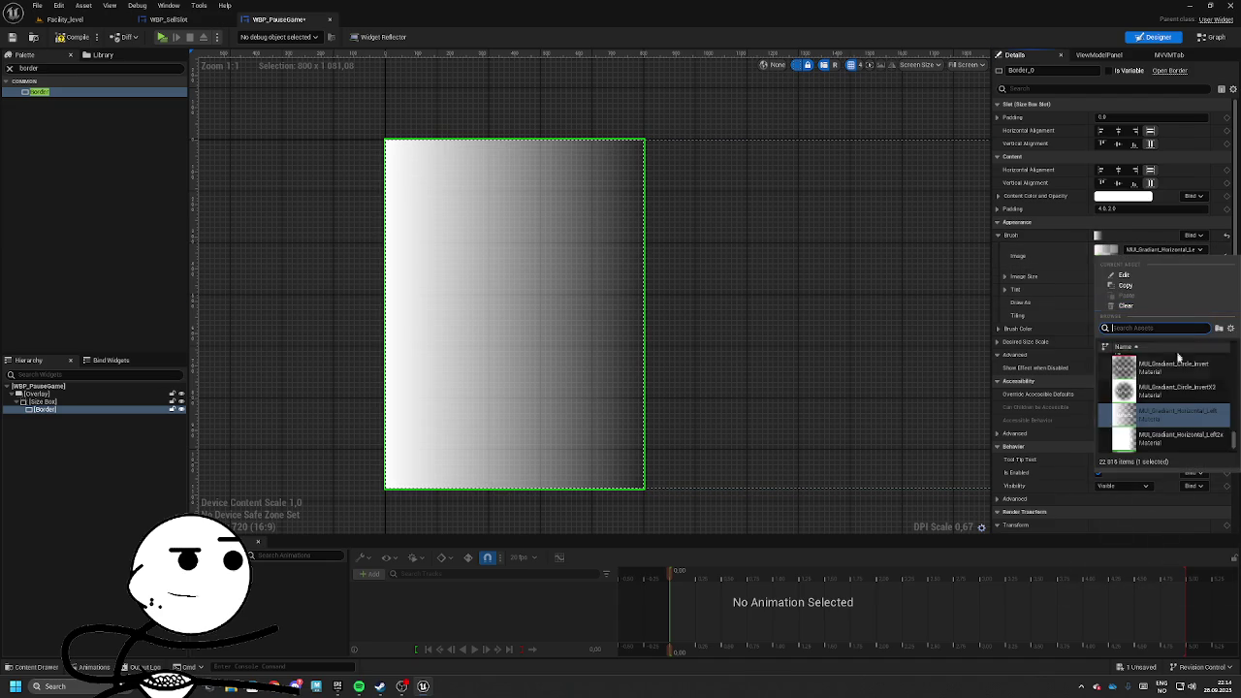
pyautogui.click(1174, 409)
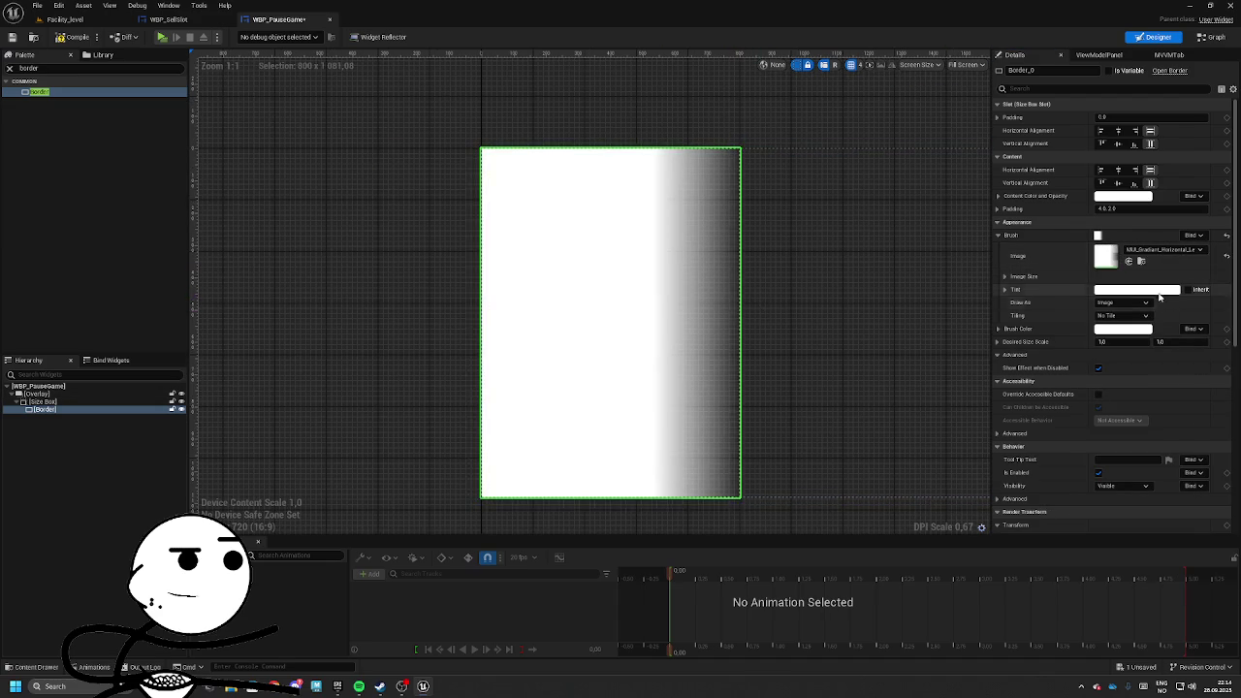
pyautogui.click(1164, 249)
pyautogui.click(1165, 395)
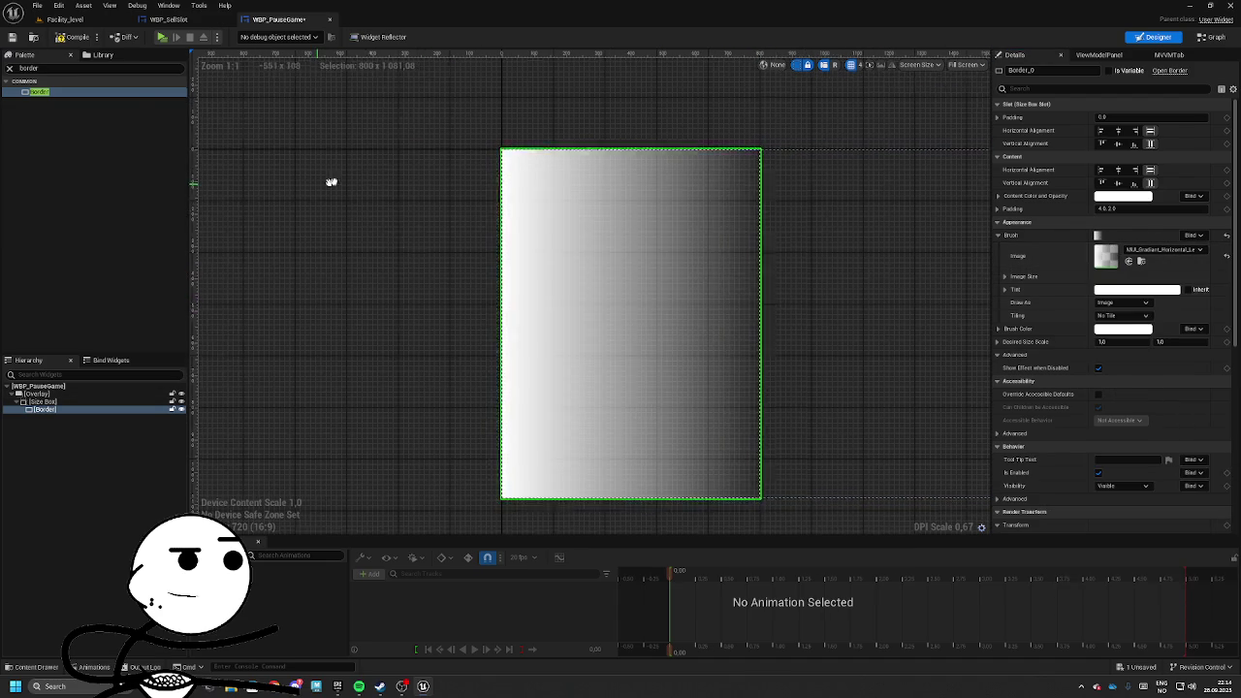
# Tint the border's brush colour near-black at 0.05.
pyautogui.click(1120, 335)
pyautogui.click(986, 359)
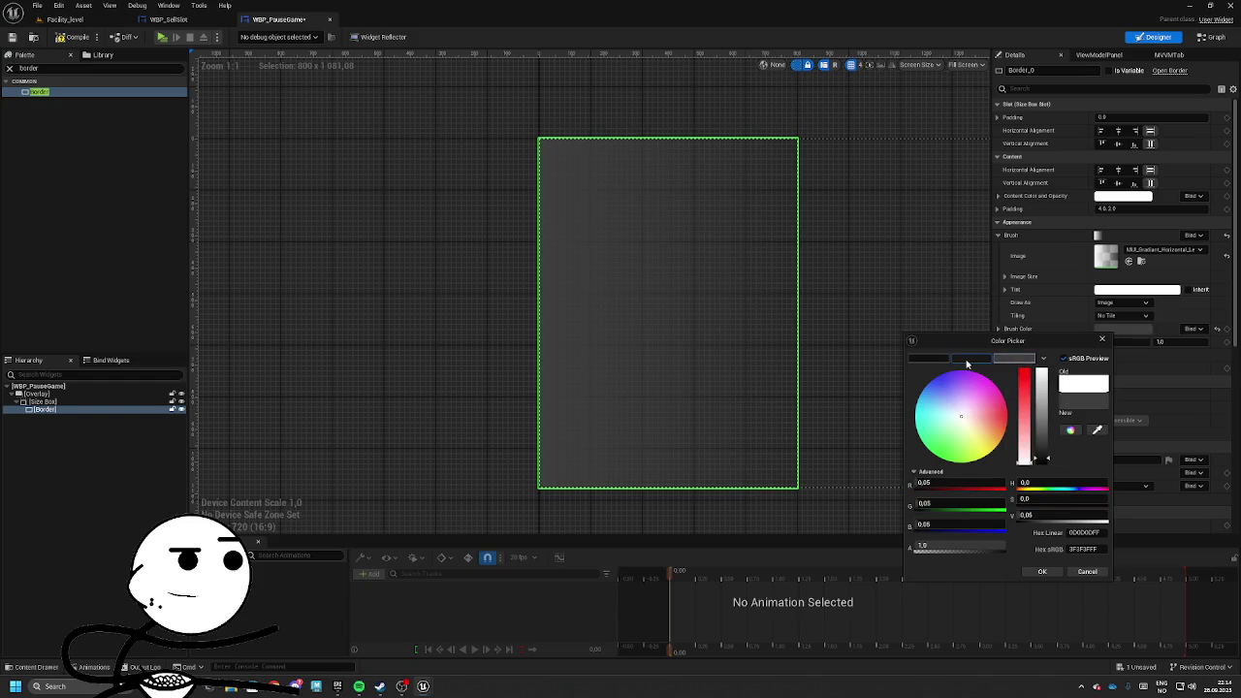
pyautogui.click(1038, 572)
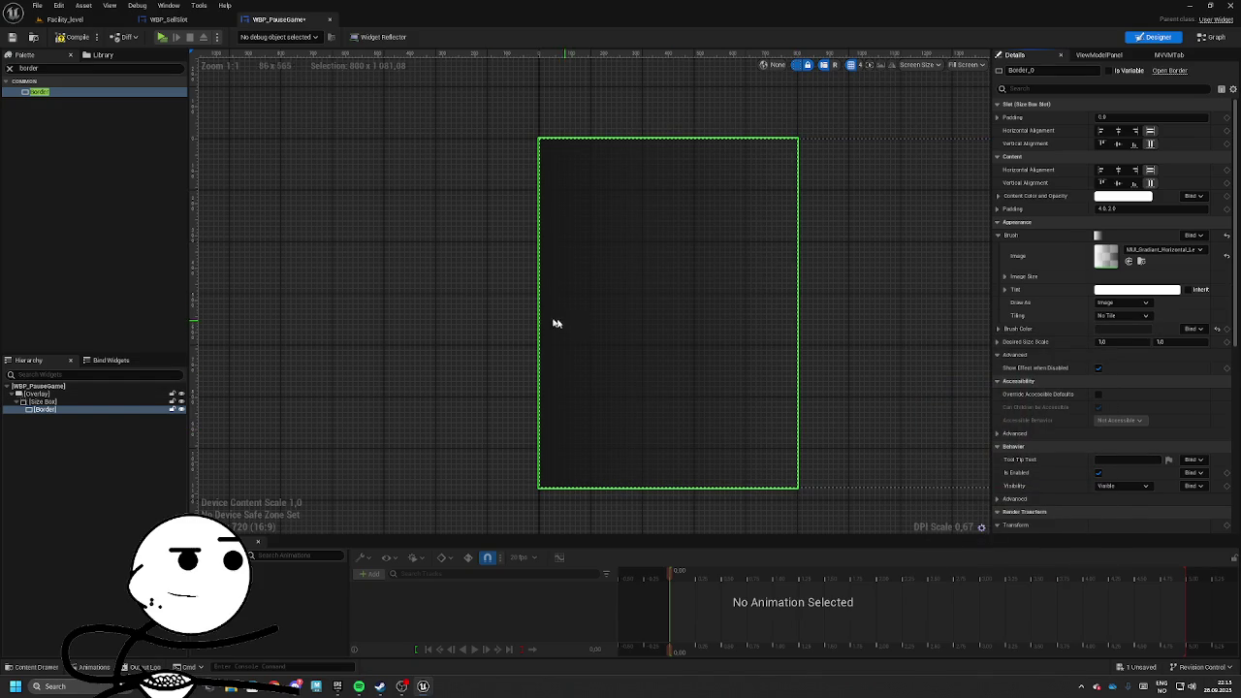
pyautogui.moveTo(574, 327); pyautogui.dragTo(627, 337)
pyautogui.hotkey('ctrl', 'a')
# Add a Vertical Box inside the Border with padding 10.
pyautogui.write('vert')
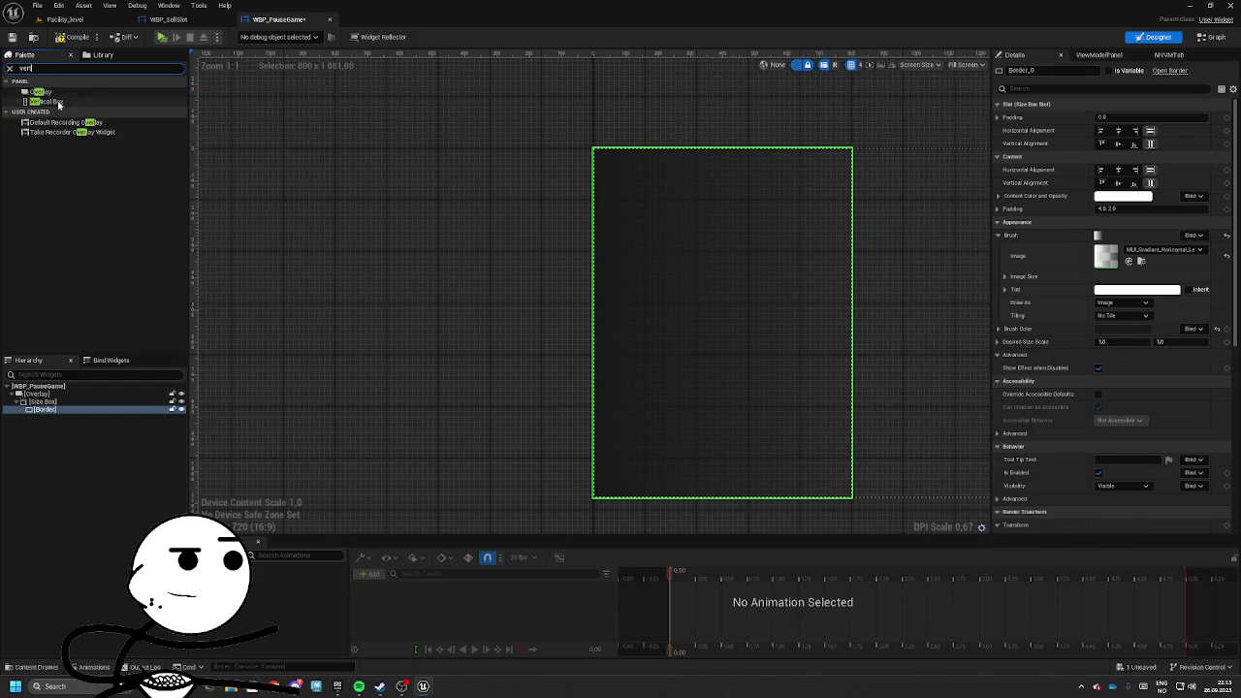
pyautogui.moveTo(45, 91); pyautogui.dragTo(723, 320)
pyautogui.click(1115, 117)
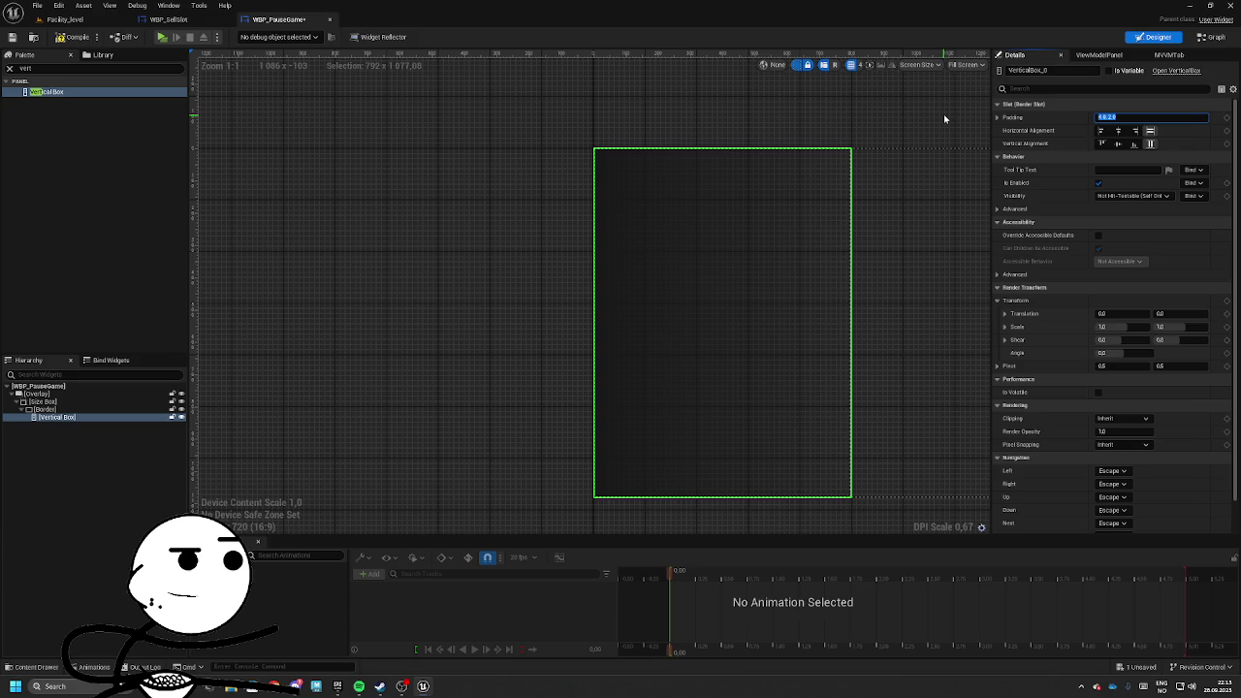
pyautogui.write('10')
pyautogui.press('Return')
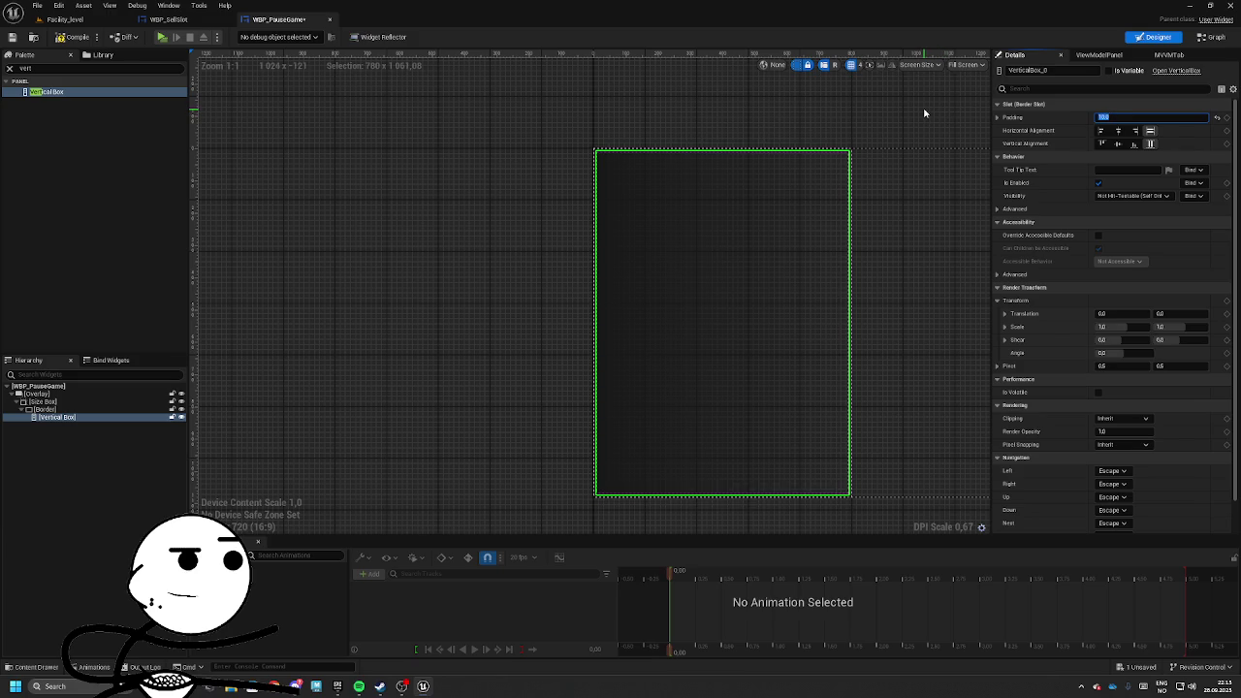
# Add a WBP_Modular_Btn button into the vertical box.
pyautogui.click(91, 69)
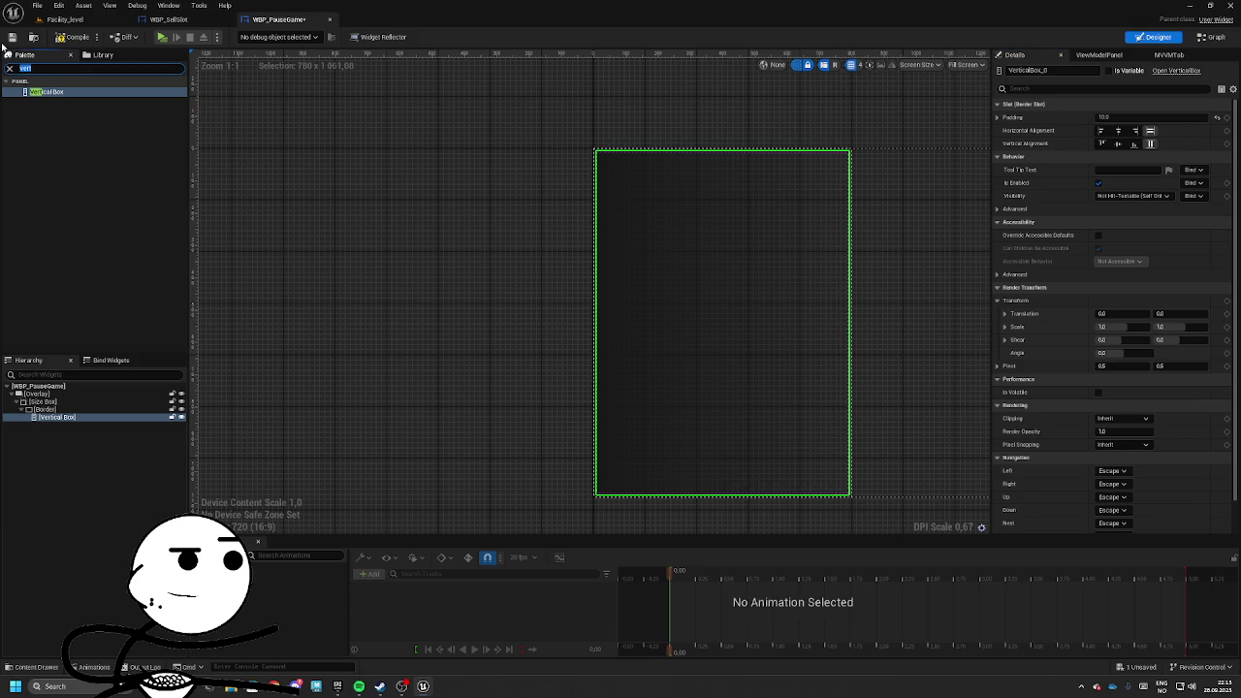
pyautogui.write('bun')
pyautogui.moveTo(108, 90); pyautogui.dragTo(620, 254)
pyautogui.click(1116, 182)
# Title the first button Resume and duplicate it into Settings and Credits buttons.
pyautogui.write('Resume')
pyautogui.scroll(5, 720, 156)
pyautogui.press('Return')
pyautogui.hotkey('ctrl', 'd')
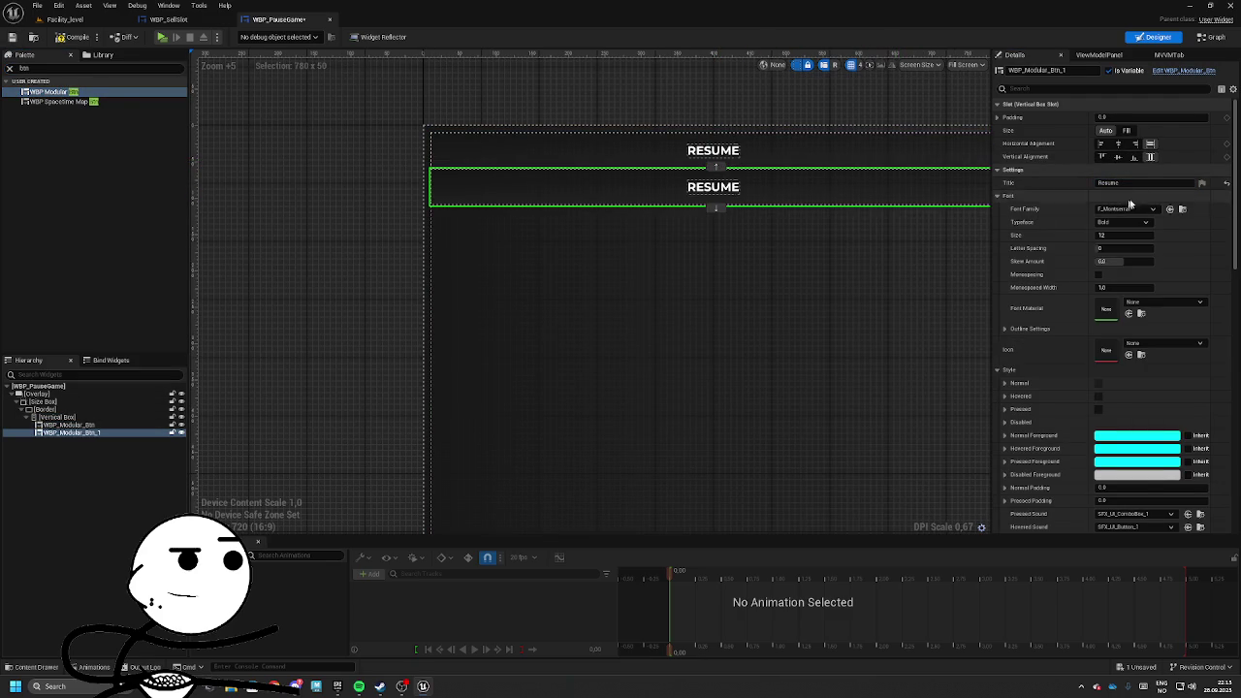
pyautogui.press('BackSpace')
pyautogui.write('Settings')
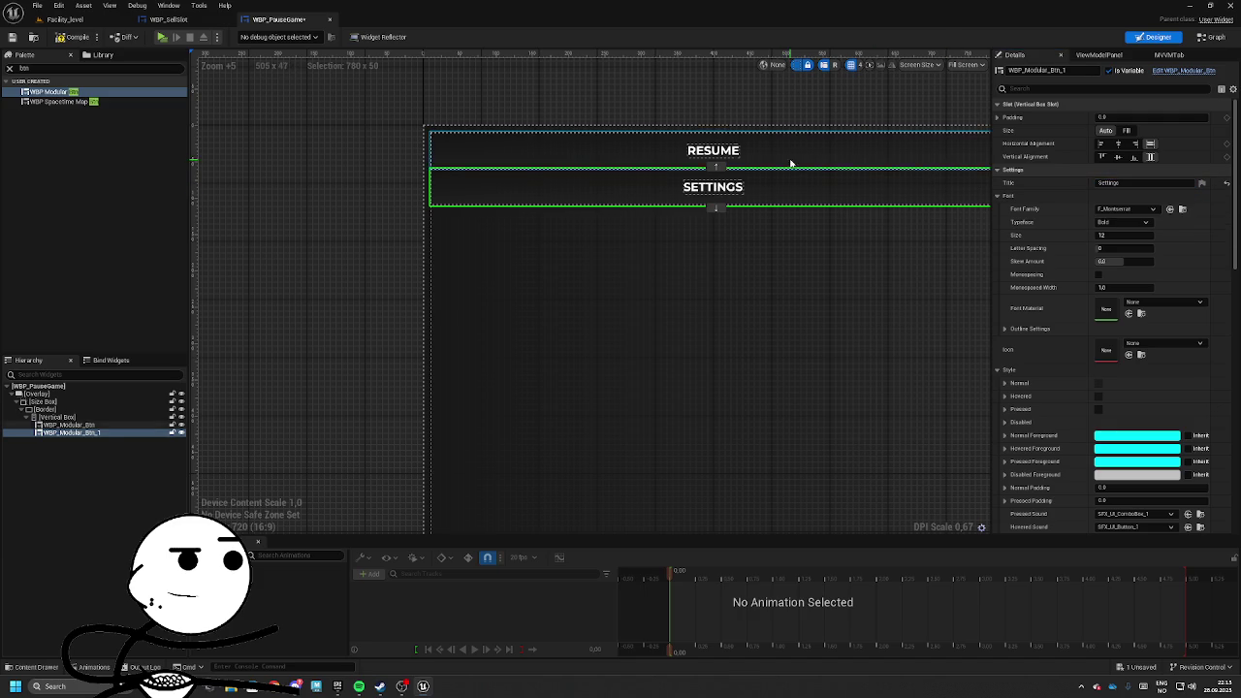
pyautogui.click(792, 188)
pyautogui.hotkey('ctrl', 'd')
pyautogui.click(1124, 182)
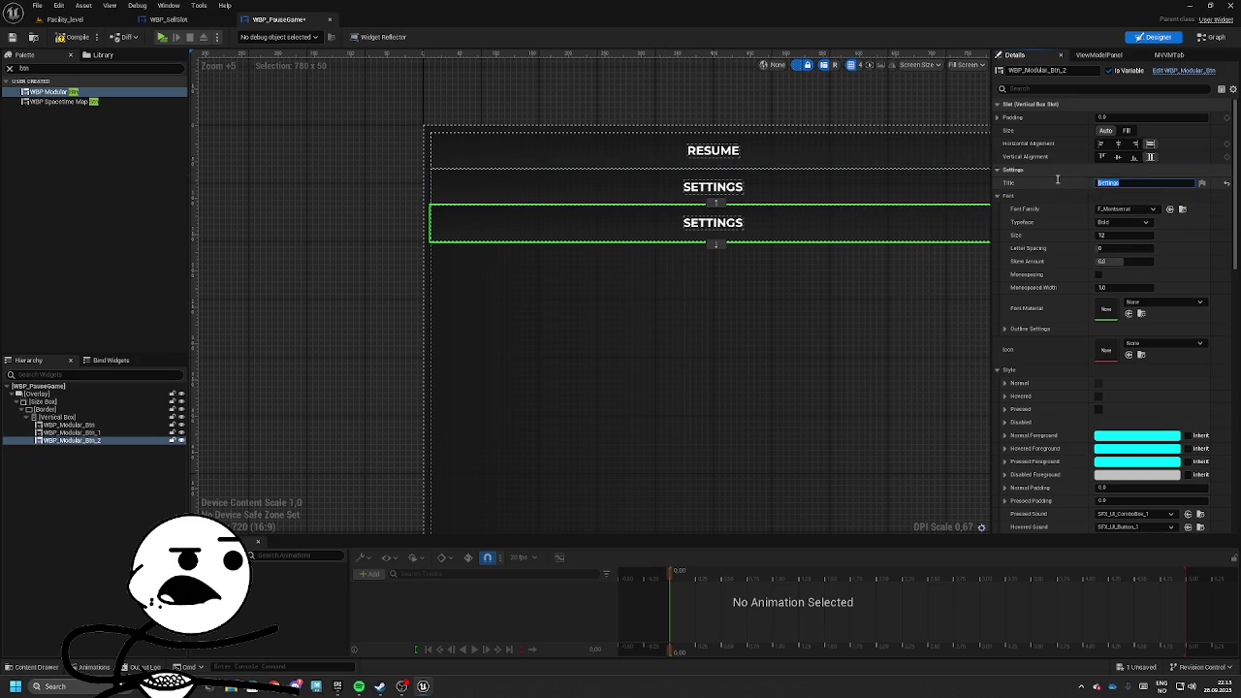
pyautogui.write('Q')
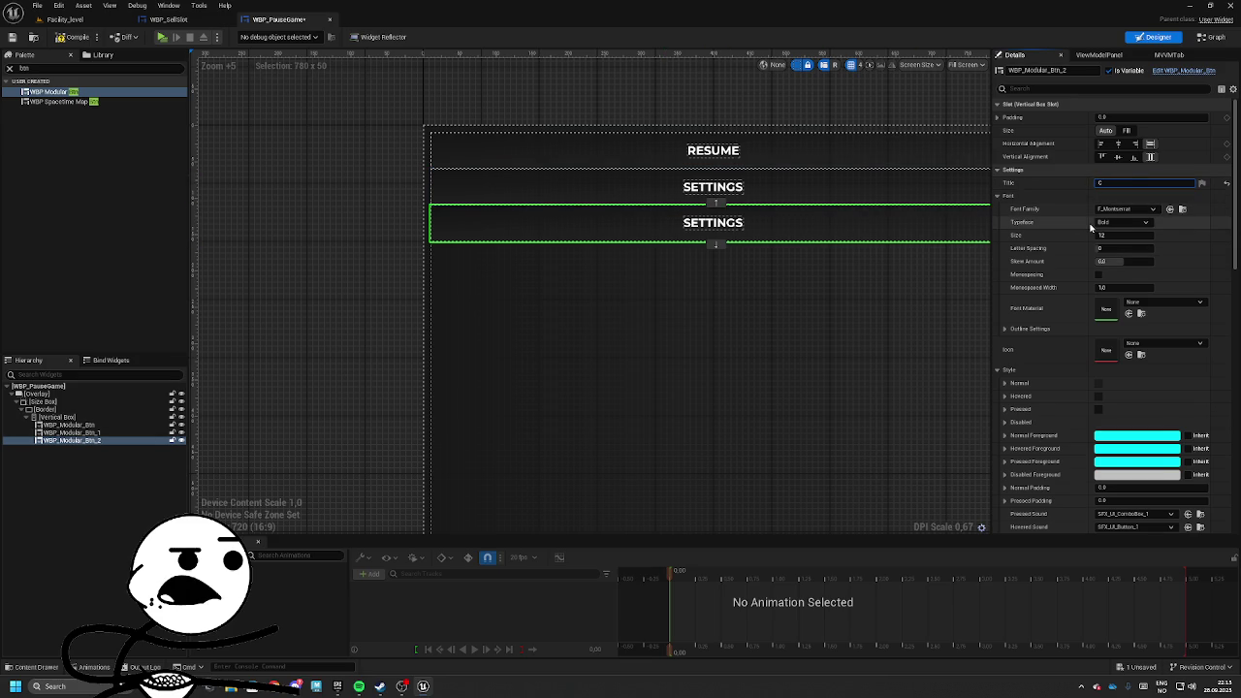
pyautogui.write('uit')
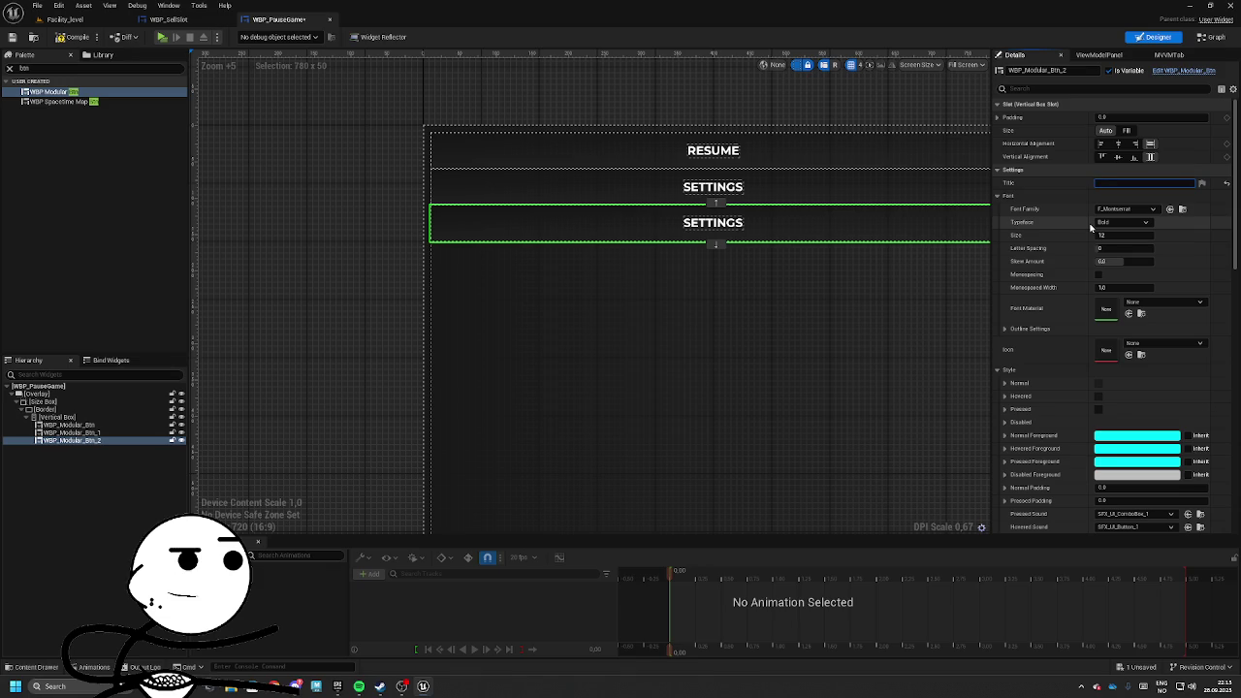
pyautogui.write('its')
pyautogui.press('Return')
# Duplicate the Credits button and title the fourth button Quit Game.
pyautogui.click(757, 232)
pyautogui.click(759, 231)
pyautogui.hotkey('ctrl', 'd')
pyautogui.click(1125, 183)
pyautogui.write('Q')
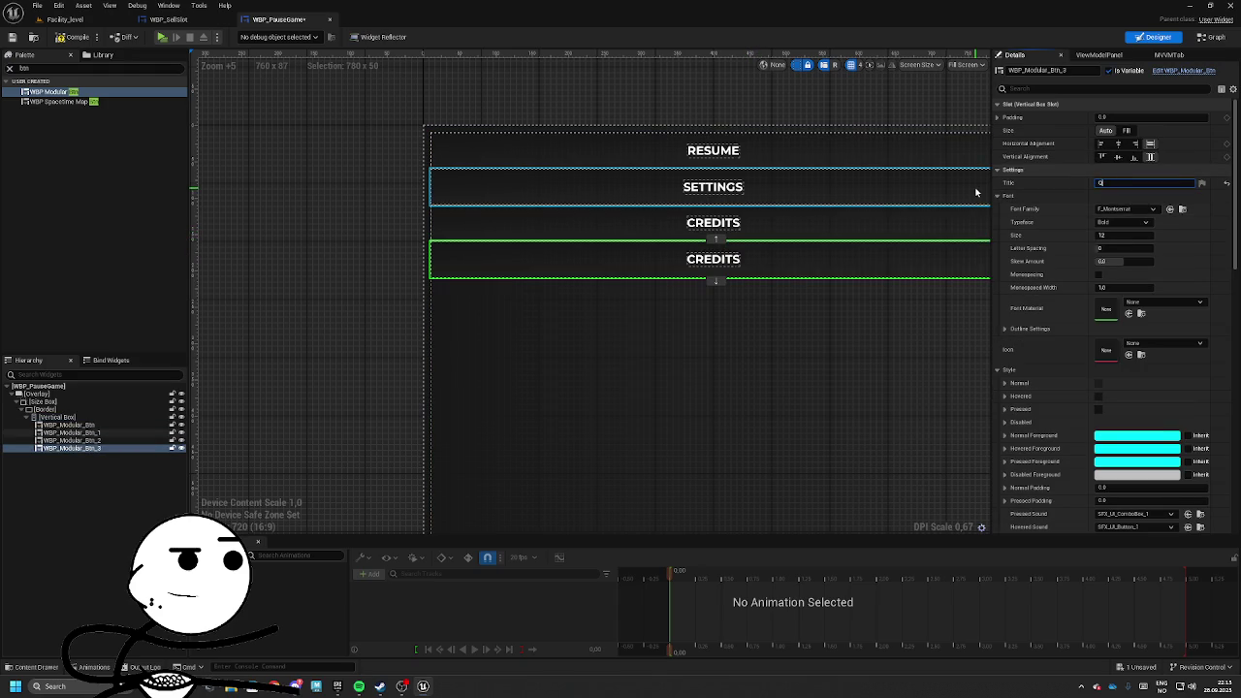
pyautogui.write('ame')
pyautogui.press('Return')
pyautogui.scroll(-7, 955, 310)
pyautogui.click(954, 311)
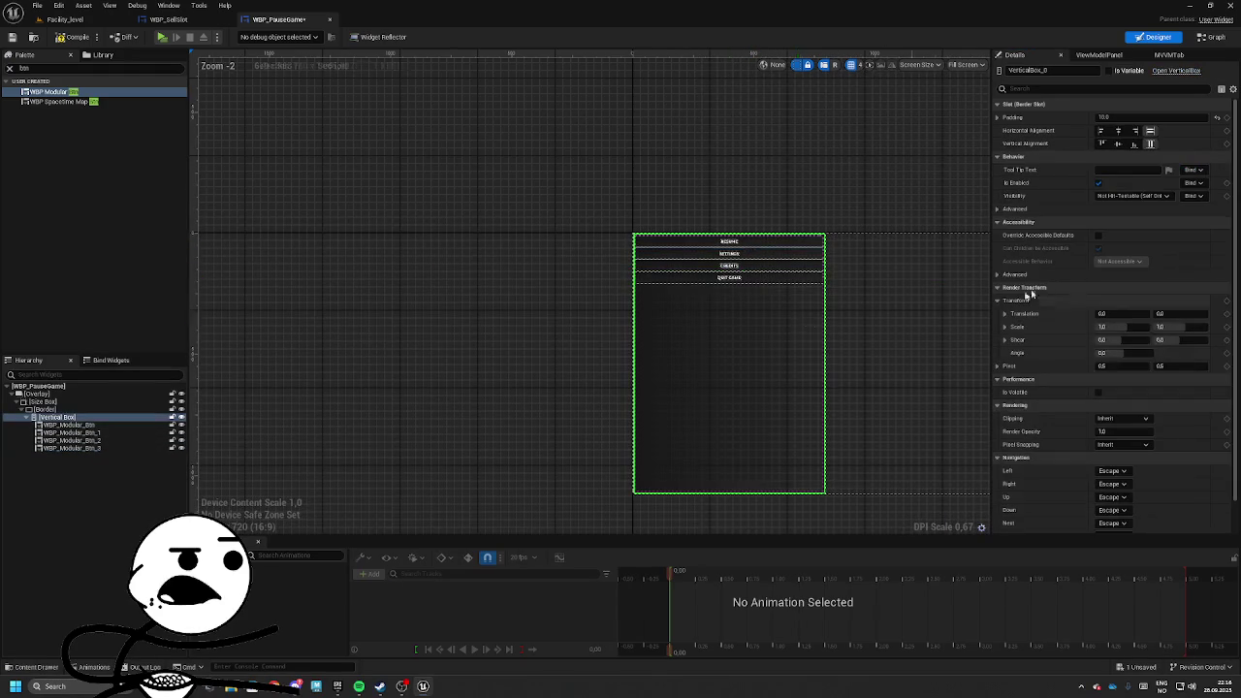
# Centre the vertical box horizontally and vertically within the border.
pyautogui.click(1118, 130)
pyautogui.click(1118, 143)
pyautogui.scroll(6, 773, 372)
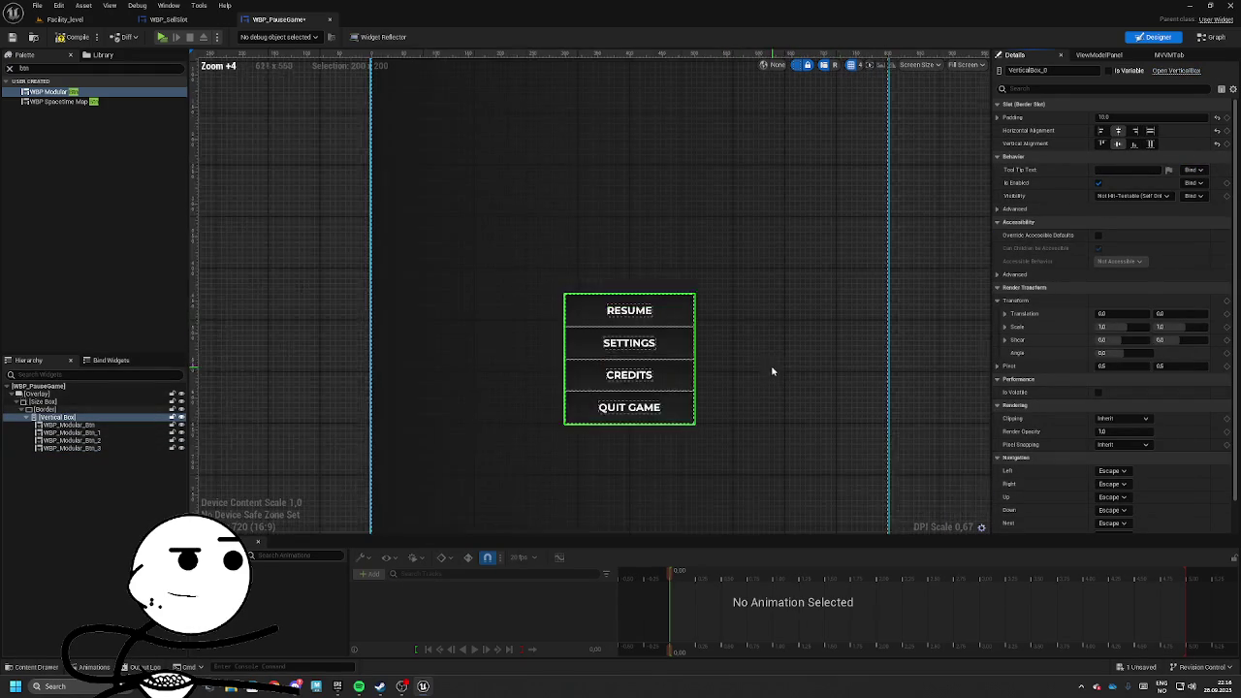
pyautogui.scroll(-6, 773, 371)
pyautogui.scroll(8, 718, 352)
# Insert three Spacers between the four buttons and increase their Size Y together.
pyautogui.click(39, 68)
pyautogui.write('s')
pyautogui.moveTo(38, 92)
pyautogui.mouseDown()
pyautogui.moveTo(97, 456)
pyautogui.moveTo(91, 433)
pyautogui.moveTo(63, 437)
pyautogui.moveTo(72, 469)
pyautogui.mouseUp()
pyautogui.click(64, 434)
pyautogui.hotkey('ctrl', 'd')
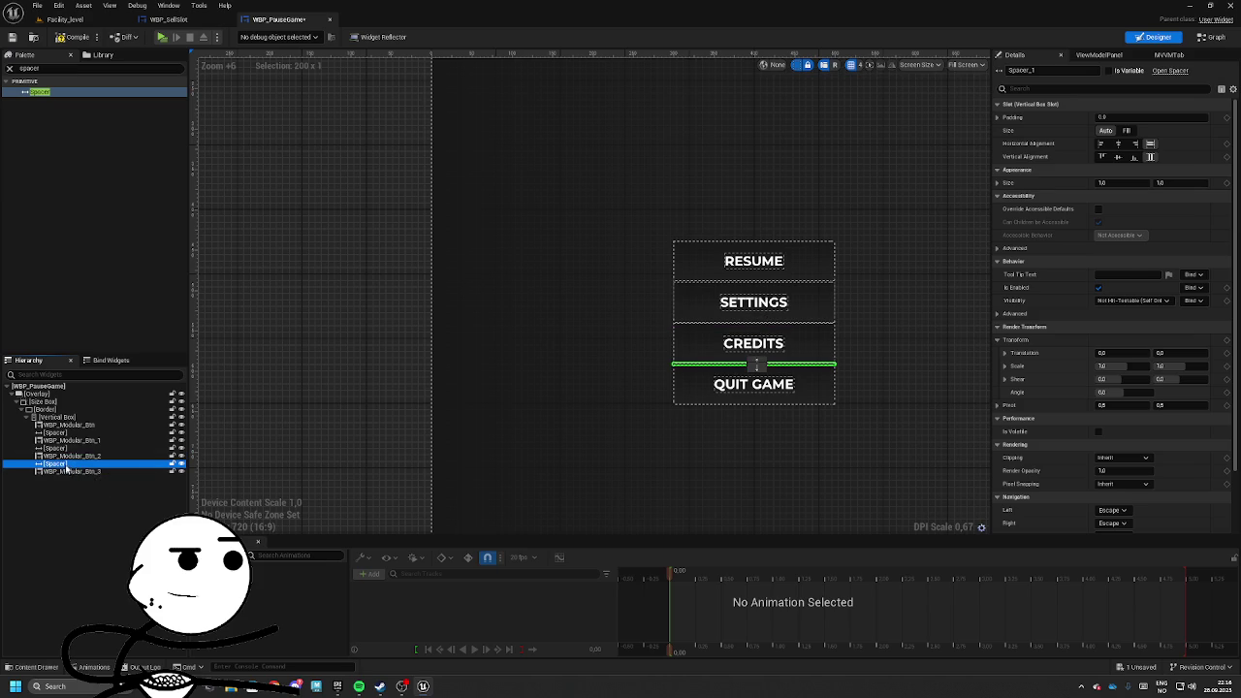
pyautogui.keyDown('ctrl'); pyautogui.click(57, 449); pyautogui.keyUp('ctrl')
pyautogui.keyDown('ctrl'); pyautogui.click(56, 433); pyautogui.keyUp('ctrl')
pyautogui.click(1180, 182)
pyautogui.write('10')
pyautogui.press('Return')
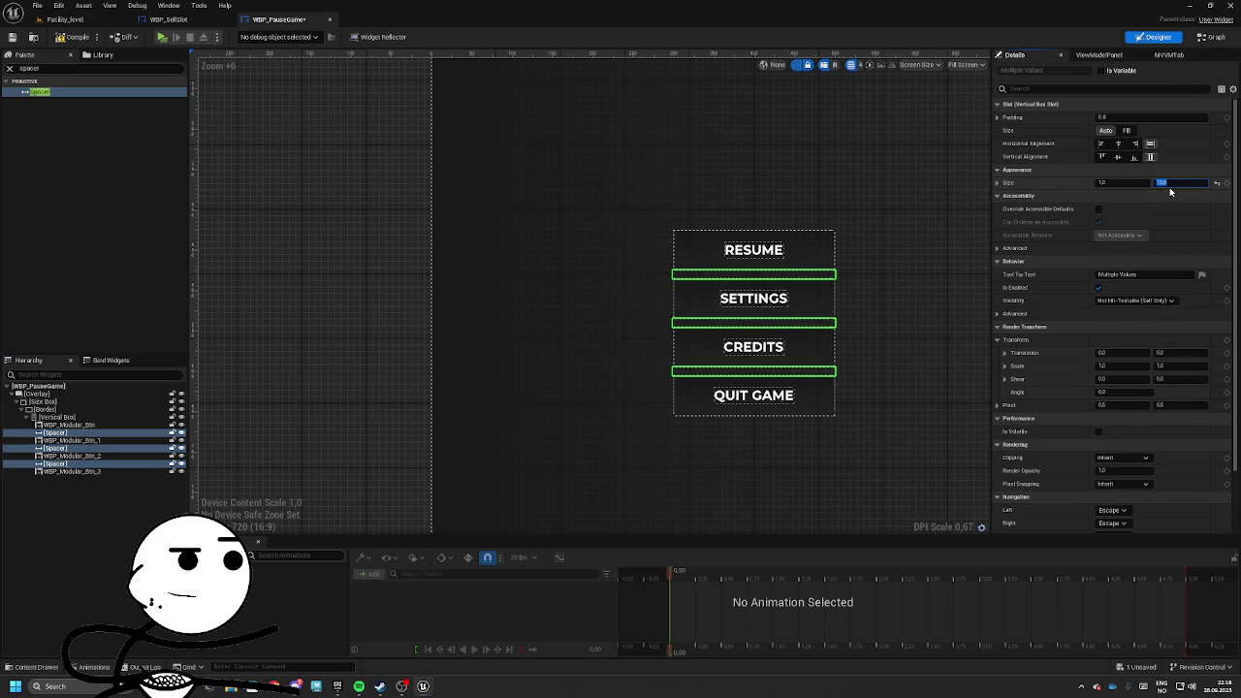
pyautogui.click(816, 173)
pyautogui.scroll(4, 667, 301)
pyautogui.scroll(-6, 668, 301)
pyautogui.click(58, 418)
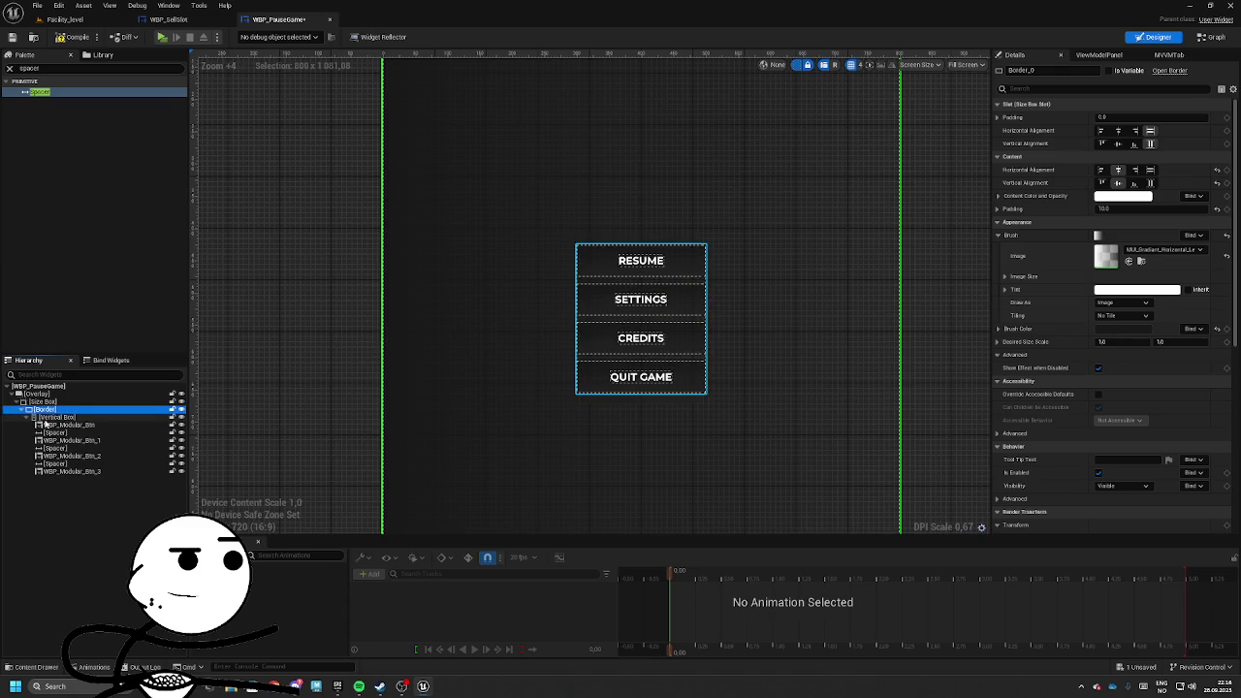
# Rename the first button widget to WBP_Resume_Btn.
pyautogui.click(70, 425)
pyautogui.click(78, 426)
pyautogui.moveTo(72, 426); pyautogui.dragTo(97, 426)
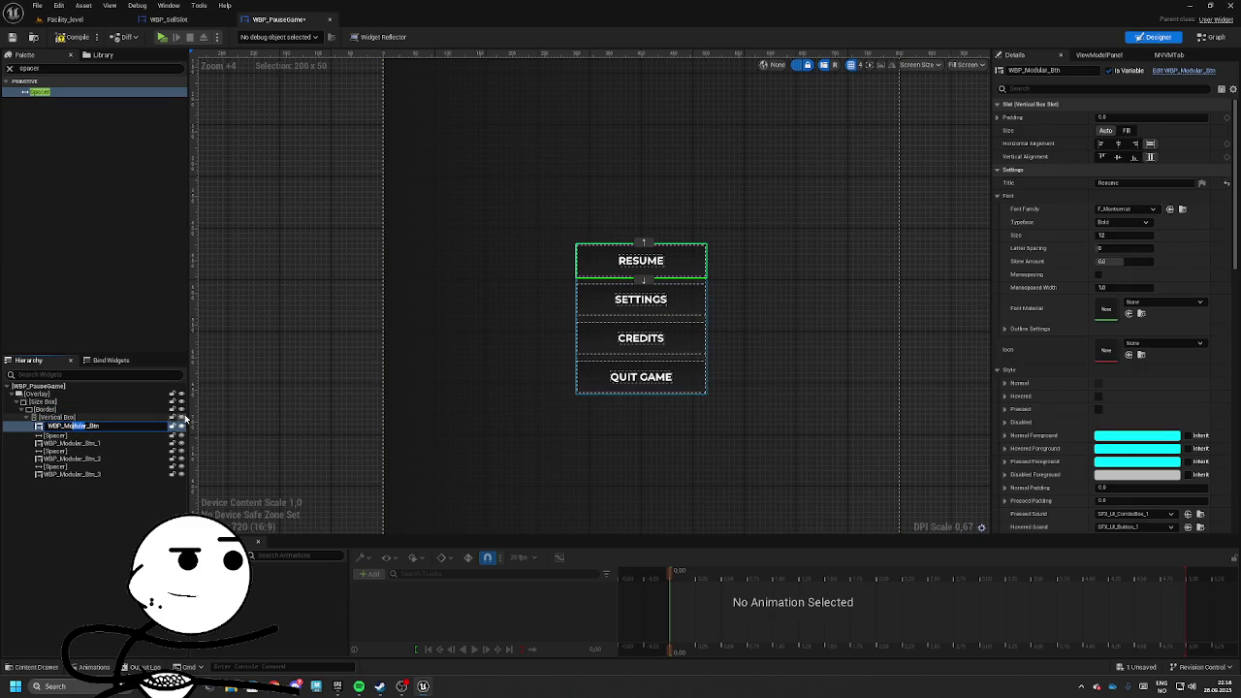
pyautogui.press('BackSpace')
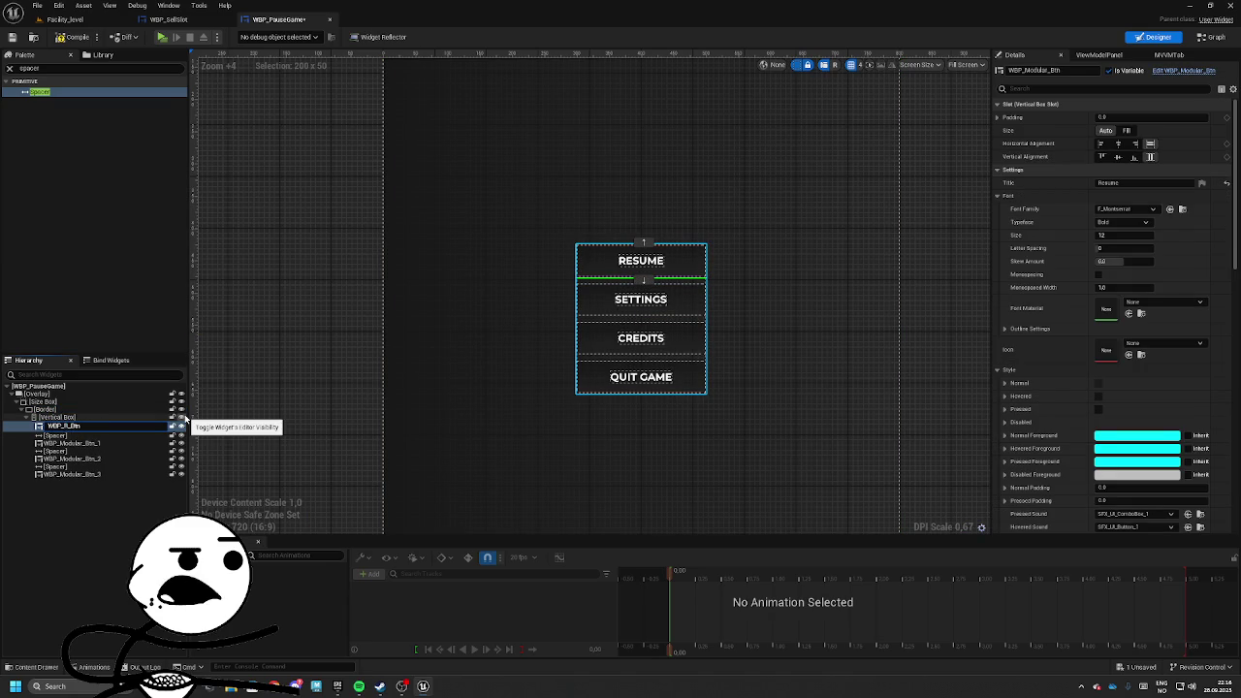
pyautogui.write('esume')
pyautogui.press('Return')
# Rename the second button widget to WBP_Settings_Btn.
pyautogui.click(108, 443)
pyautogui.click(109, 442)
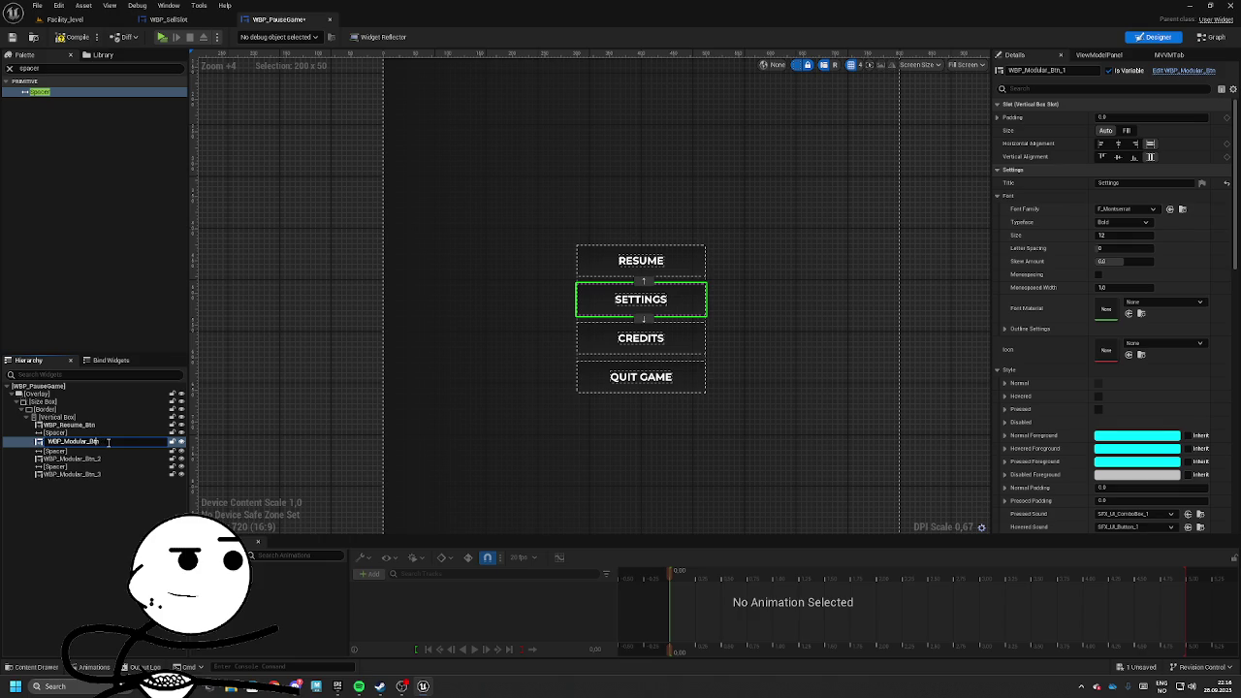
pyautogui.press('BackSpace')
pyautogui.write('Settings')
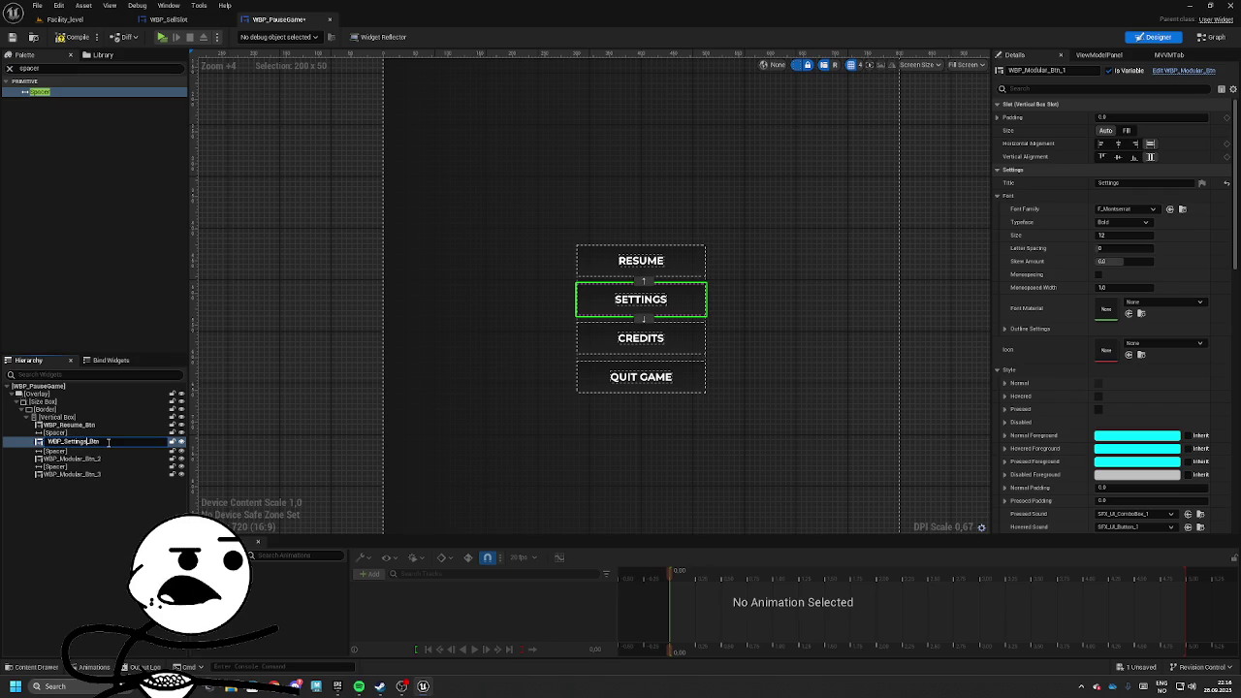
pyautogui.press('Return')
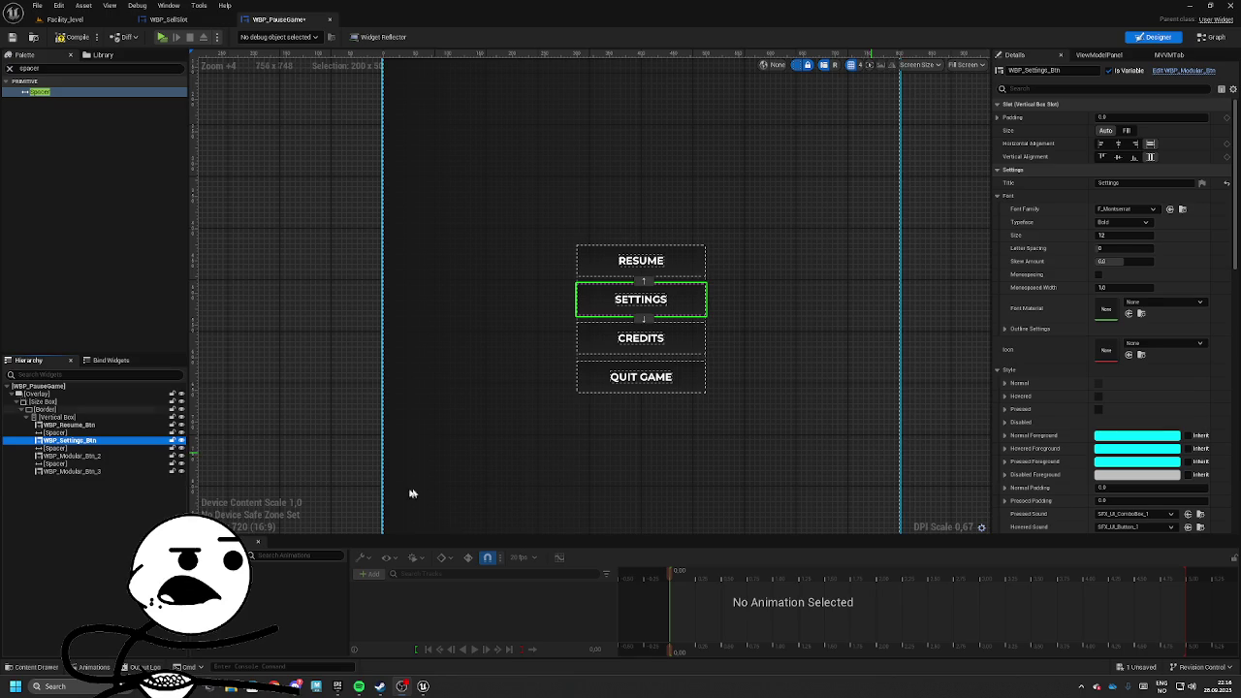
pyautogui.click(274, 686)
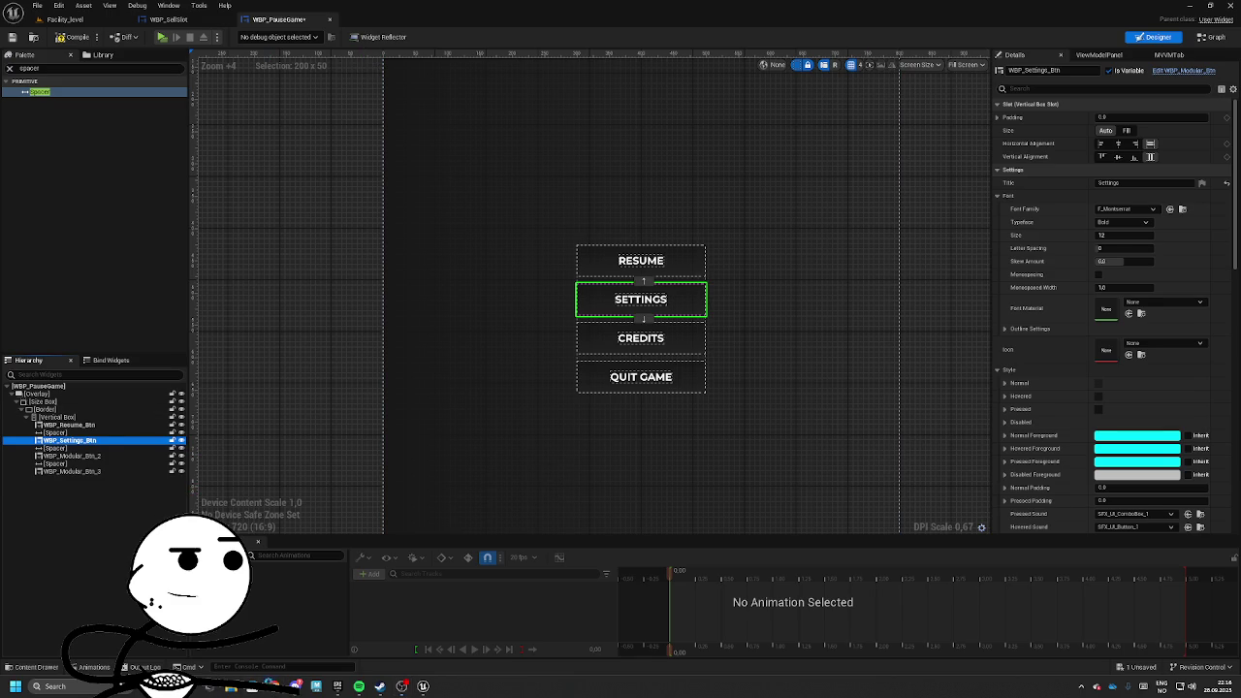
# Open Chrome with the first profile and search the web for the actress's name.
pyautogui.click(532, 403)
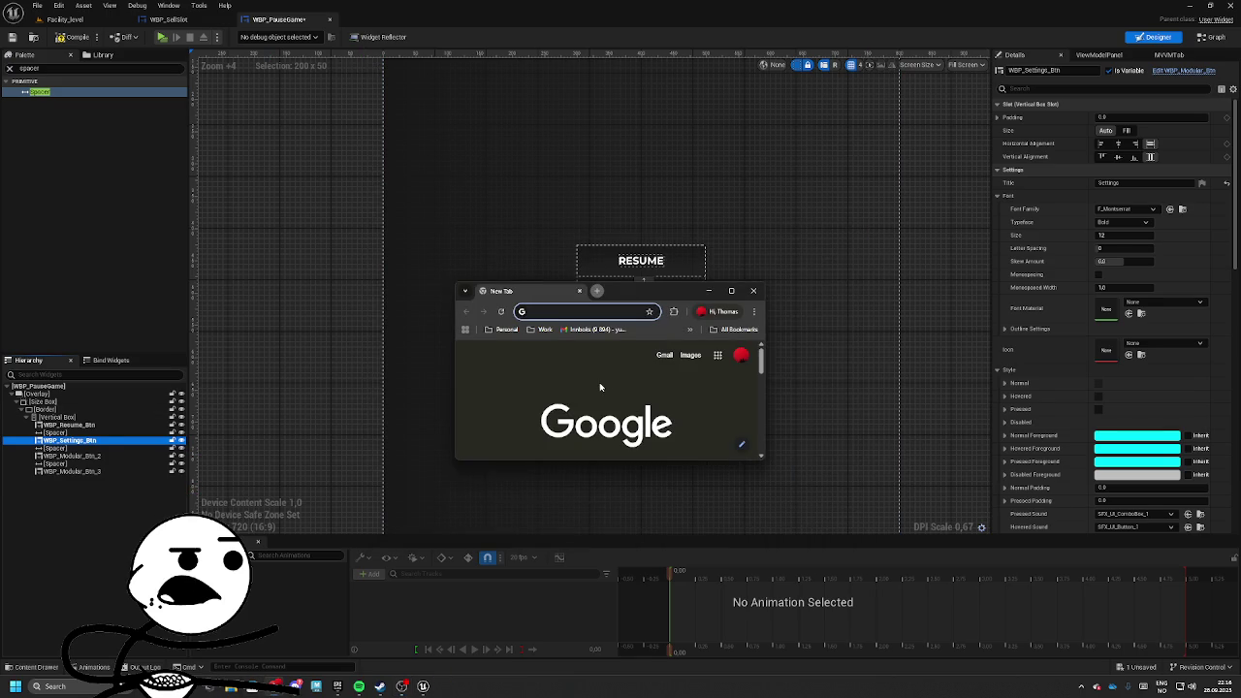
pyautogui.moveTo(633, 283); pyautogui.dragTo(642, 159)
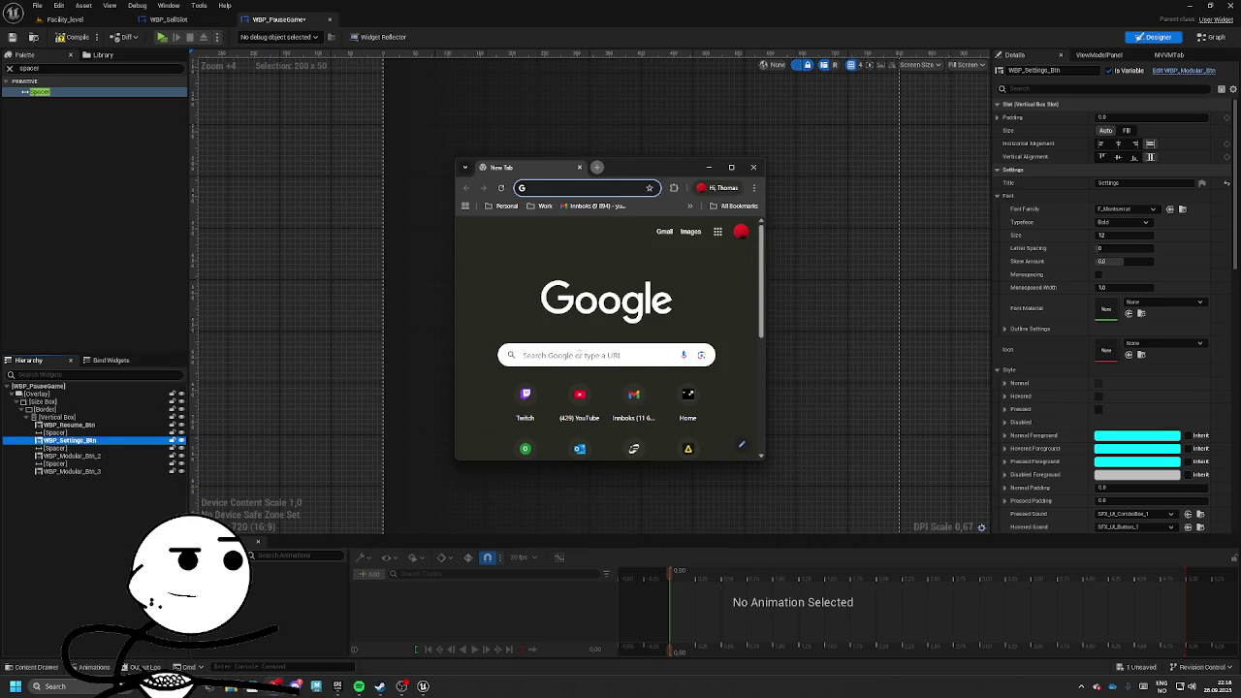
pyautogui.write('Mira Filza')
pyautogui.click(573, 210)
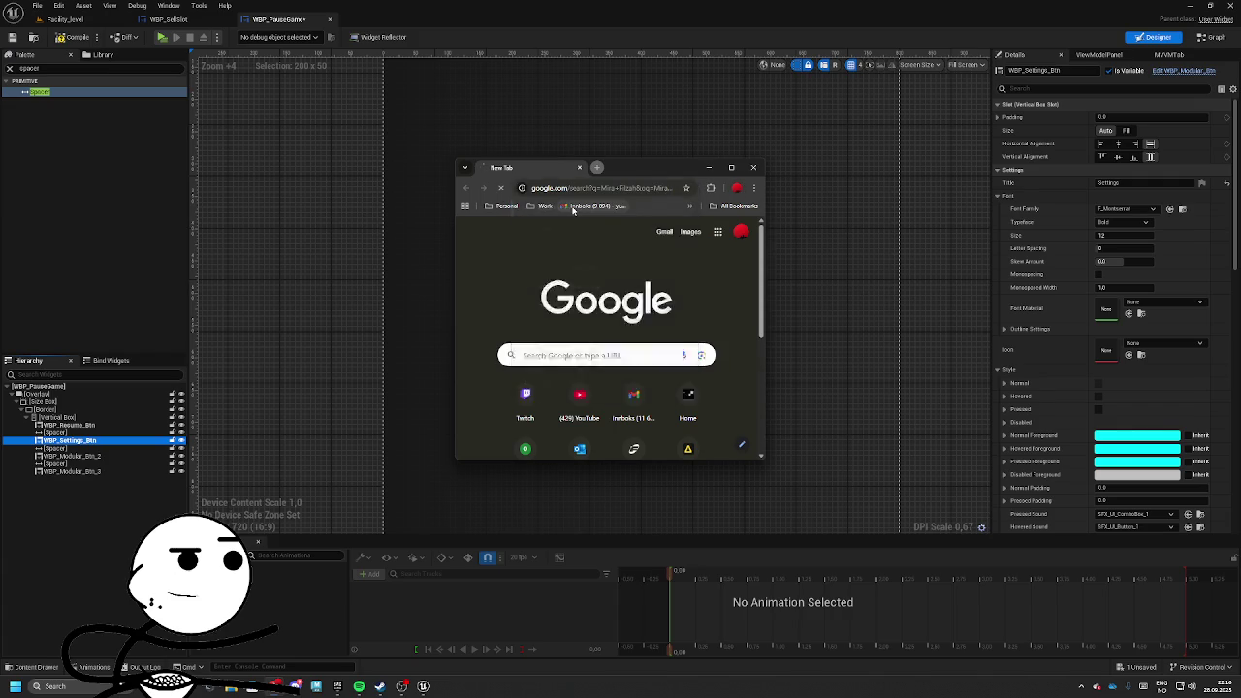
pyautogui.scroll(-5, 563, 311)
pyautogui.scroll(10, 562, 311)
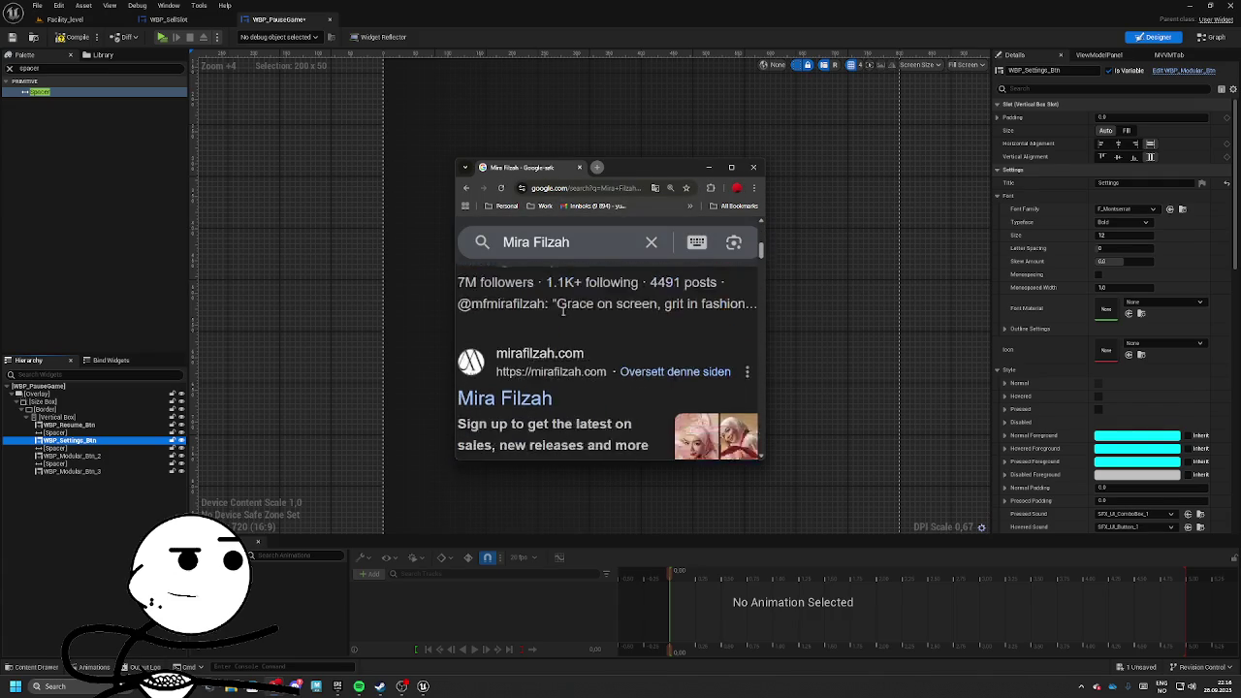
# Browse her image results and move the browser window away from the editor.
pyautogui.click(515, 303)
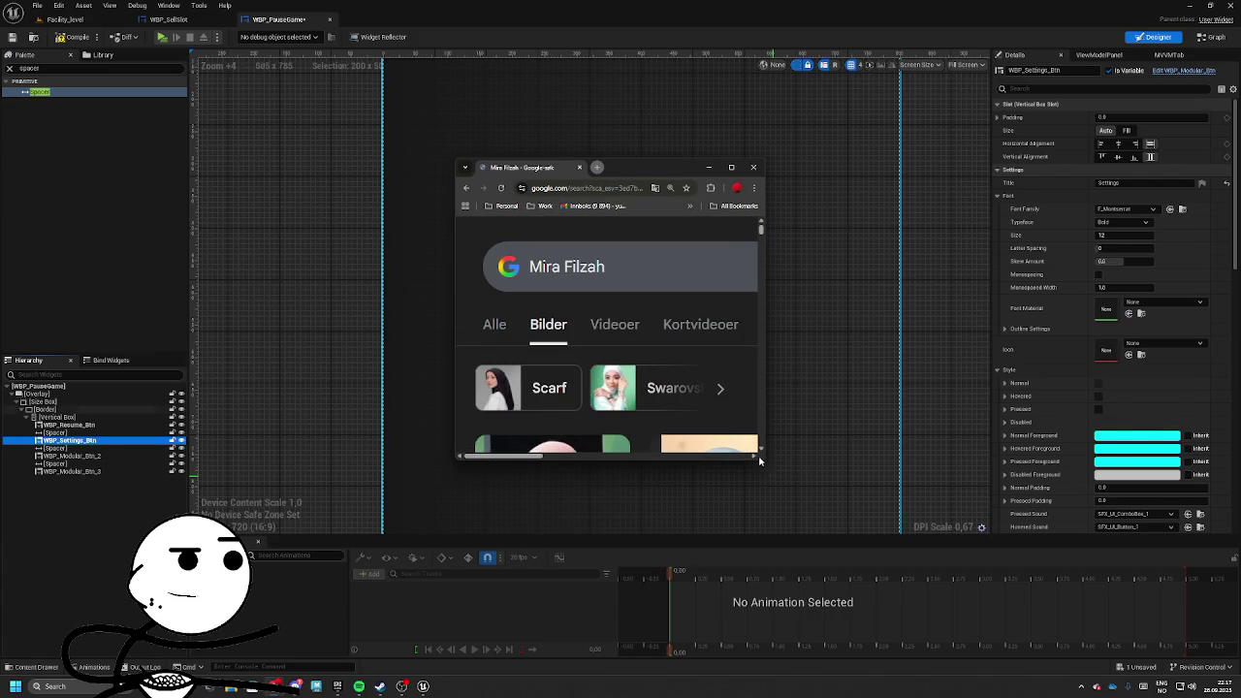
pyautogui.moveTo(766, 456); pyautogui.dragTo(1066, 597)
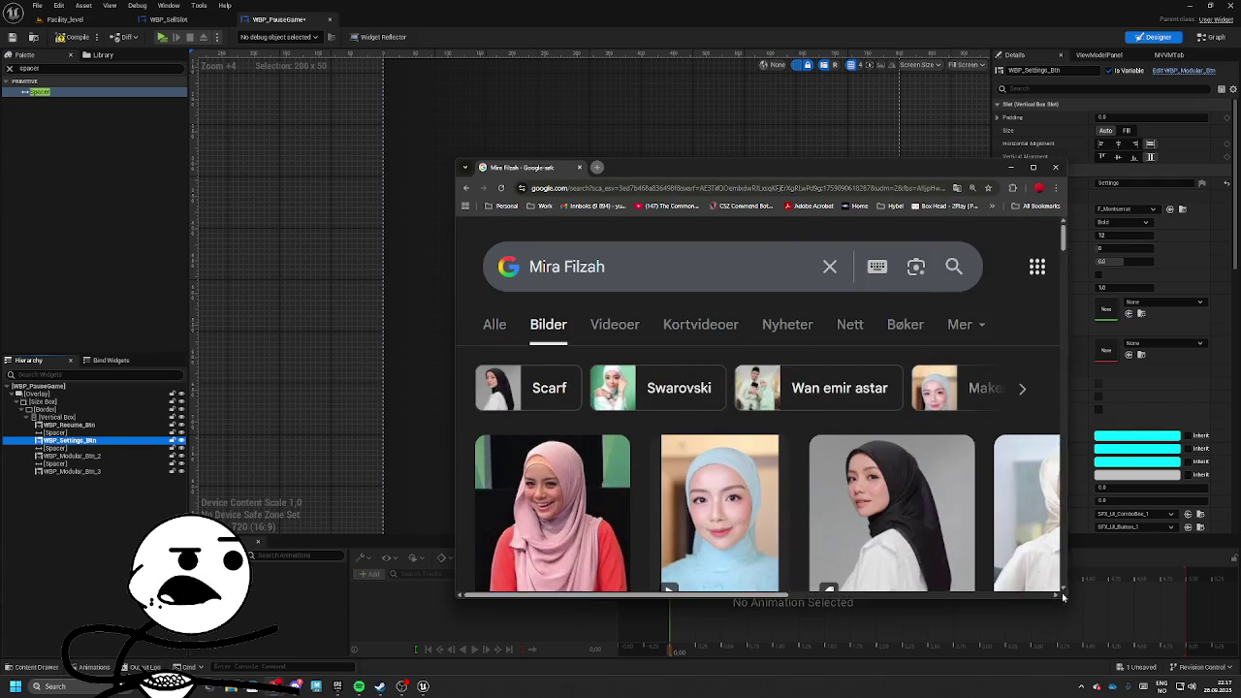
pyautogui.scroll(-3, 732, 434)
pyautogui.scroll(2, 732, 435)
pyautogui.scroll(-5, 728, 436)
pyautogui.scroll(-3, 720, 442)
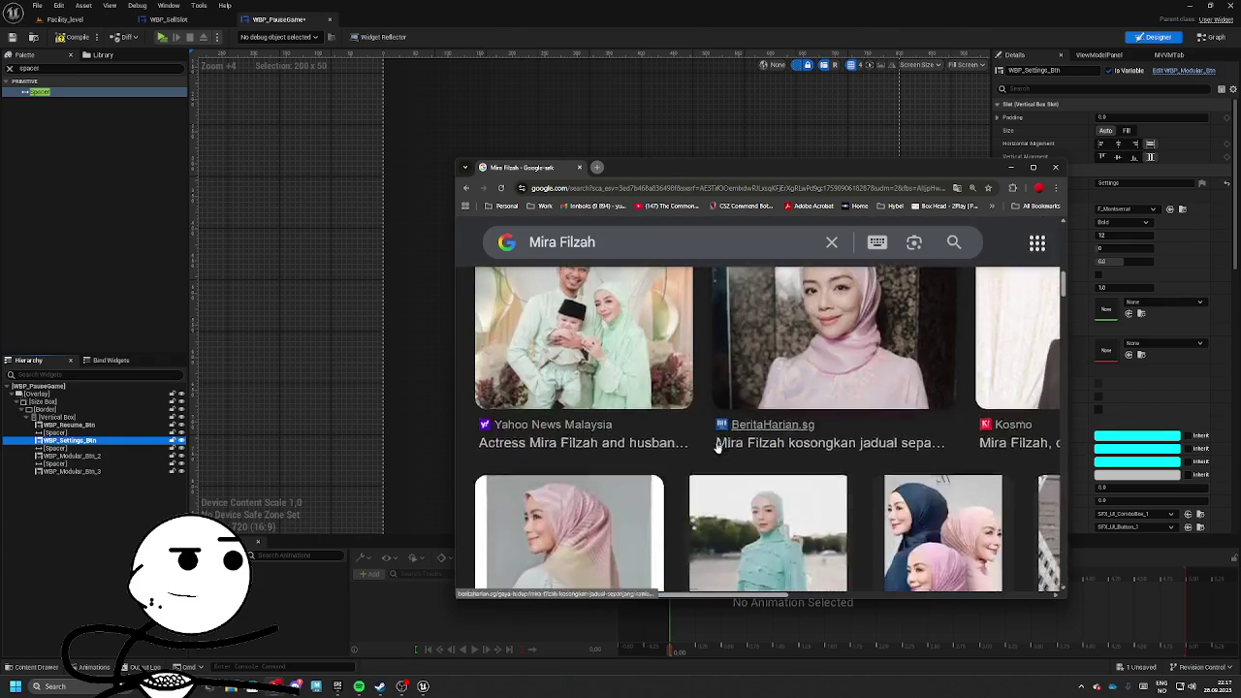
pyautogui.scroll(8, 610, 443)
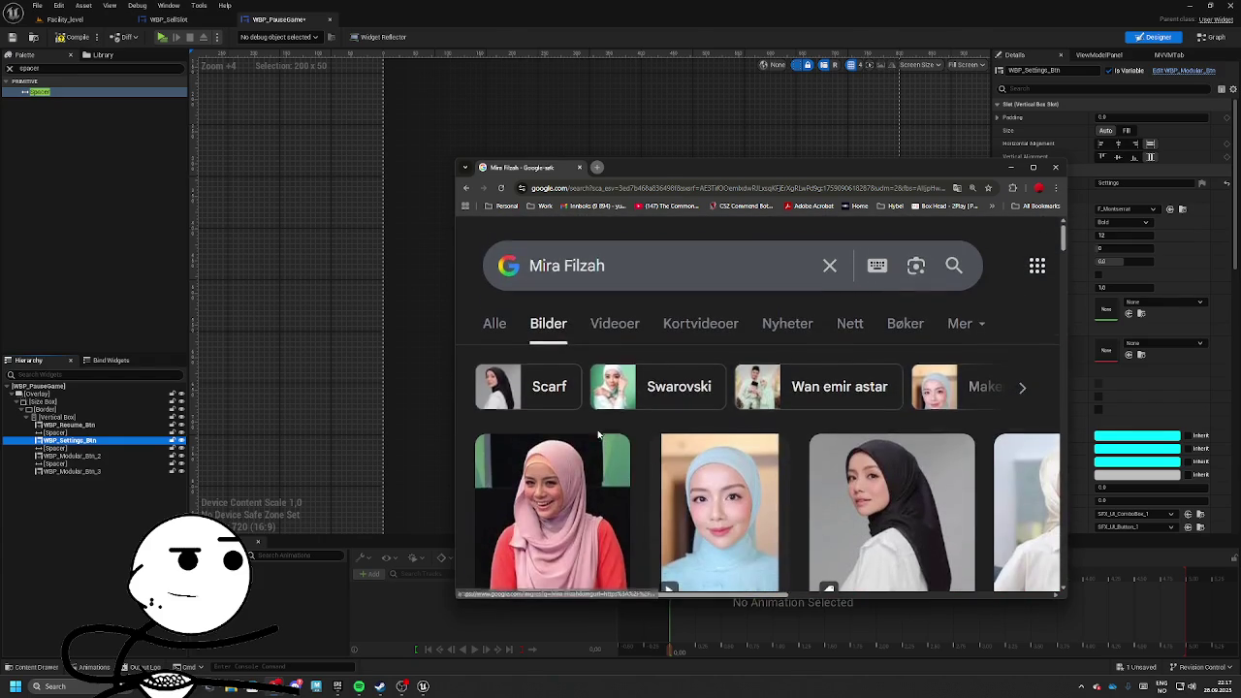
pyautogui.scroll(-10, 606, 442)
pyautogui.scroll(-10, 600, 429)
pyautogui.scroll(-2, 608, 427)
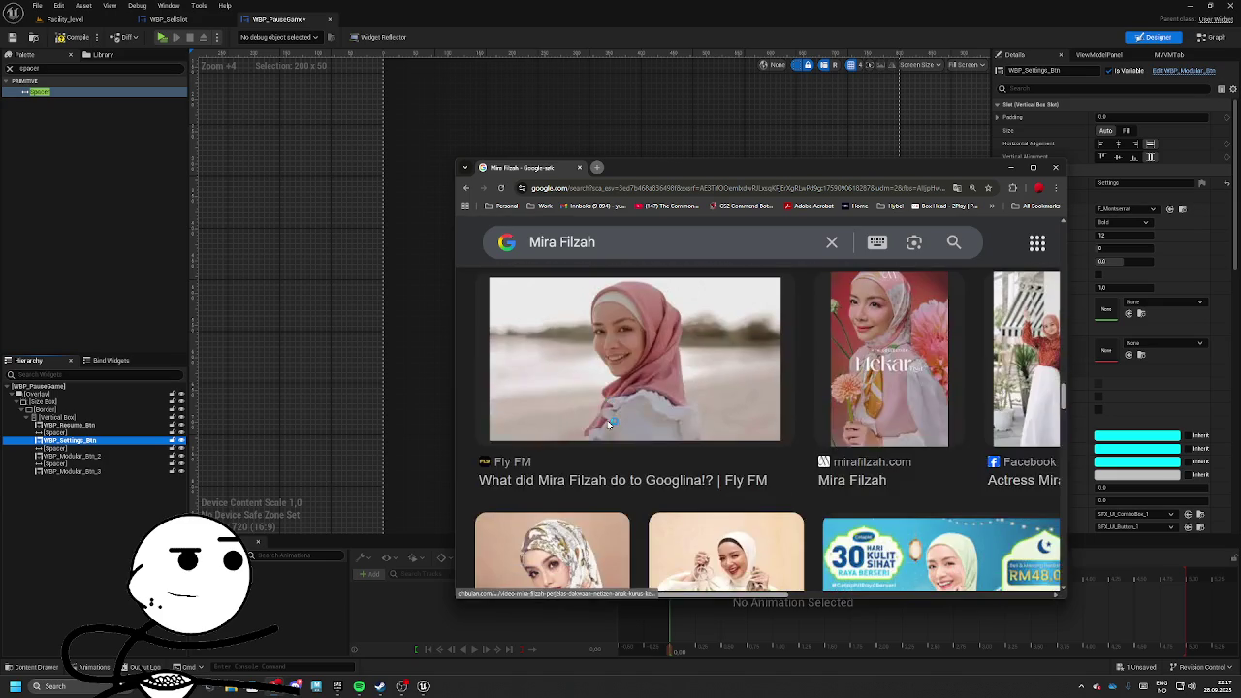
pyautogui.moveTo(579, 169); pyautogui.dragTo(583, 171)
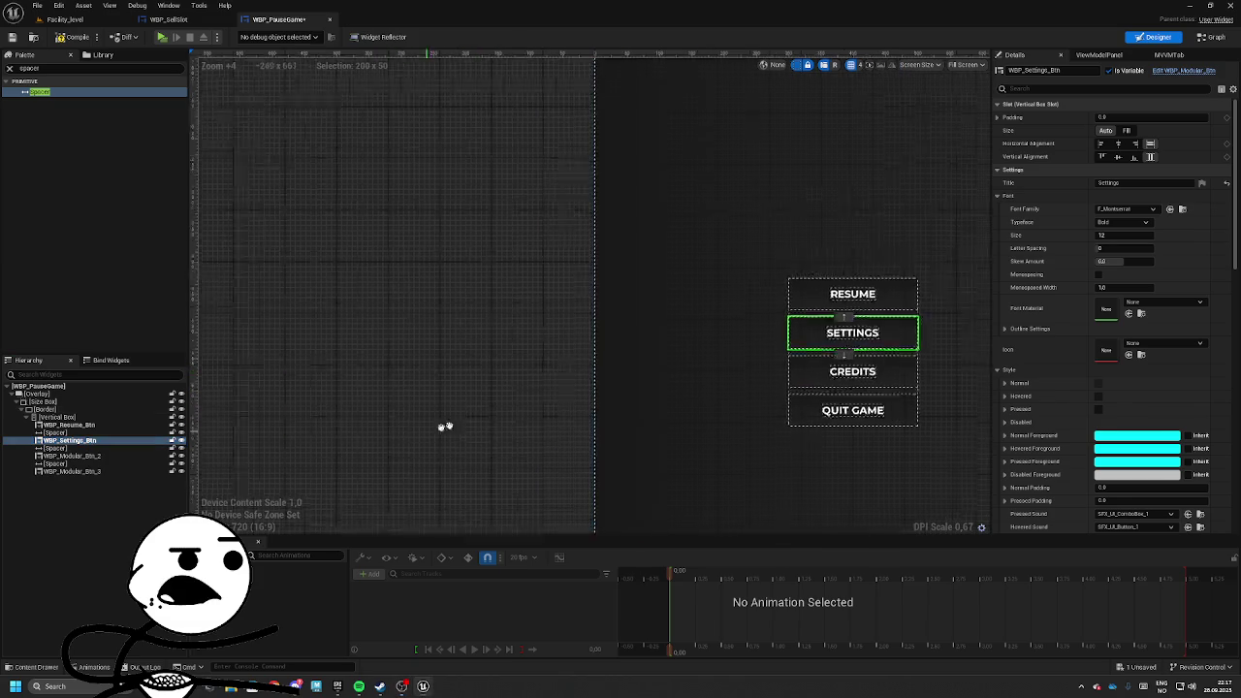
pyautogui.scroll(-5, 624, 432)
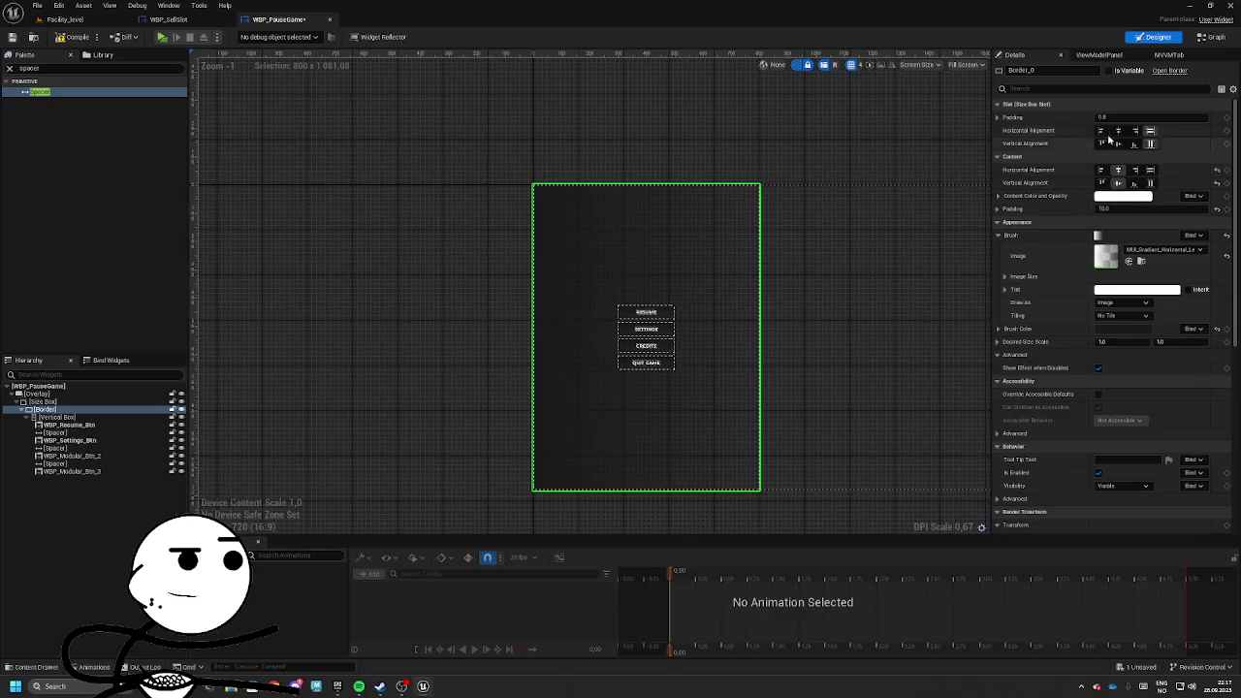
pyautogui.click(1100, 130)
pyautogui.click(1101, 144)
pyautogui.click(1150, 130)
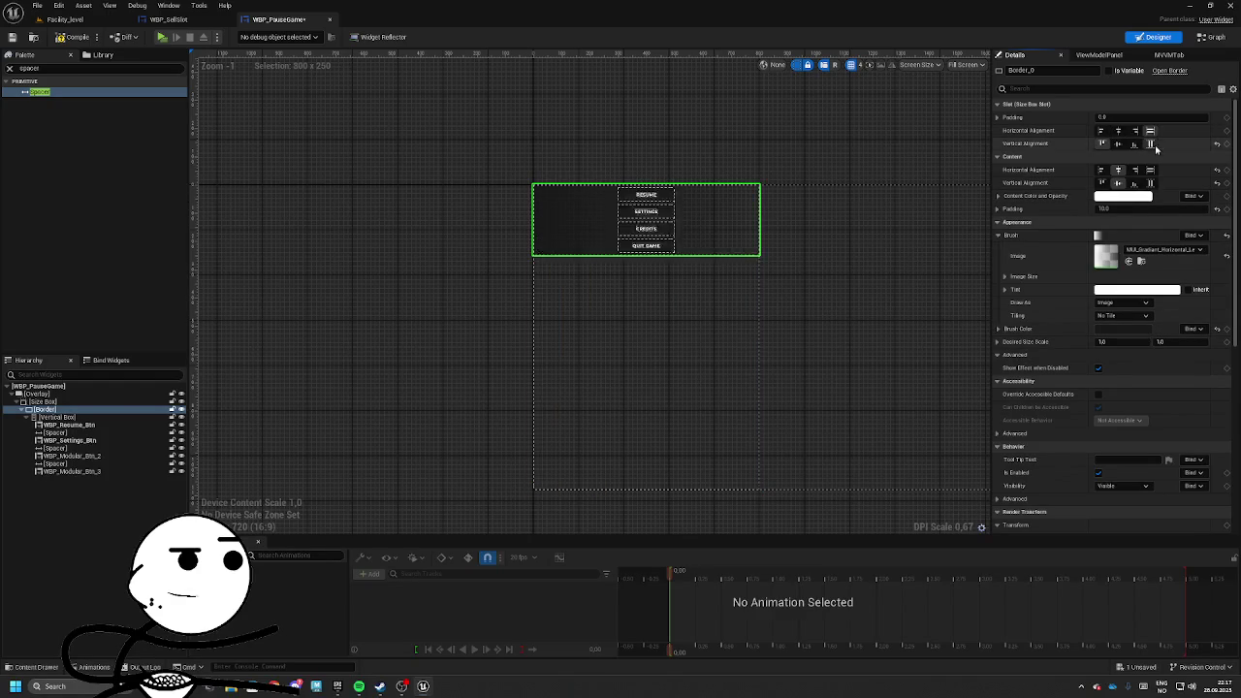
pyautogui.click(1150, 143)
pyautogui.scroll(4, 591, 253)
pyautogui.scroll(-1, 626, 242)
pyautogui.click(626, 243)
pyautogui.scroll(-3, 626, 243)
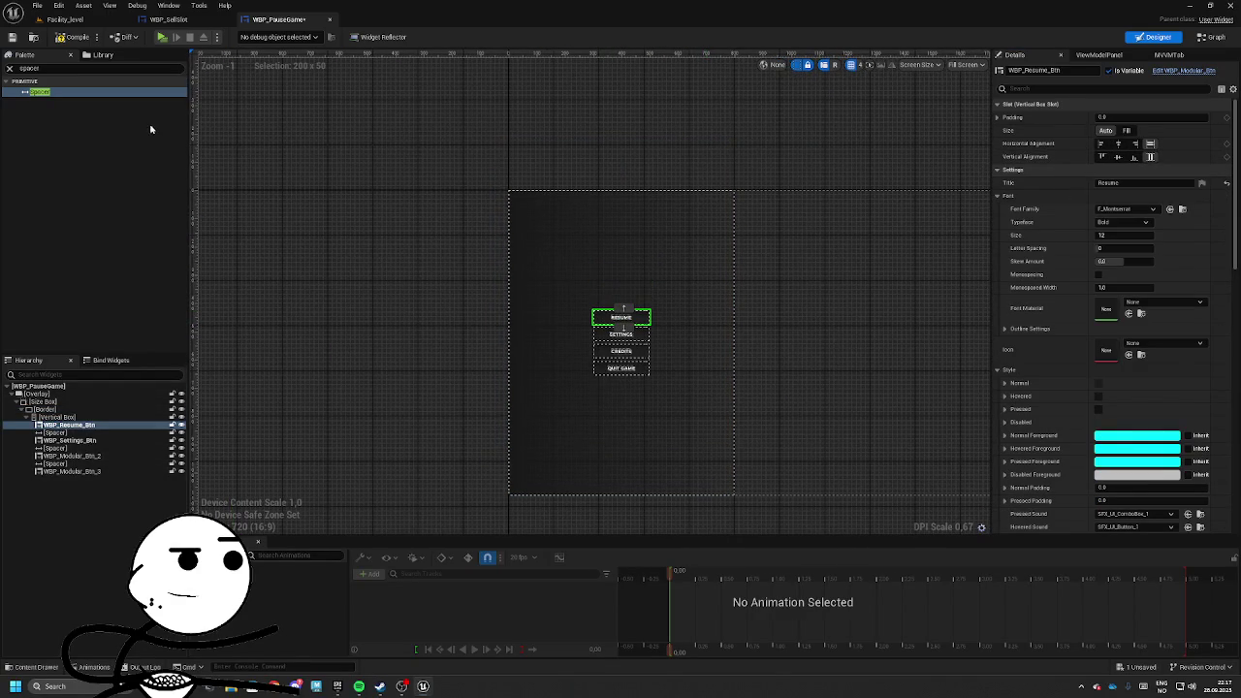
pyautogui.press('Up')
pyautogui.press('Up')
pyautogui.press('Up')
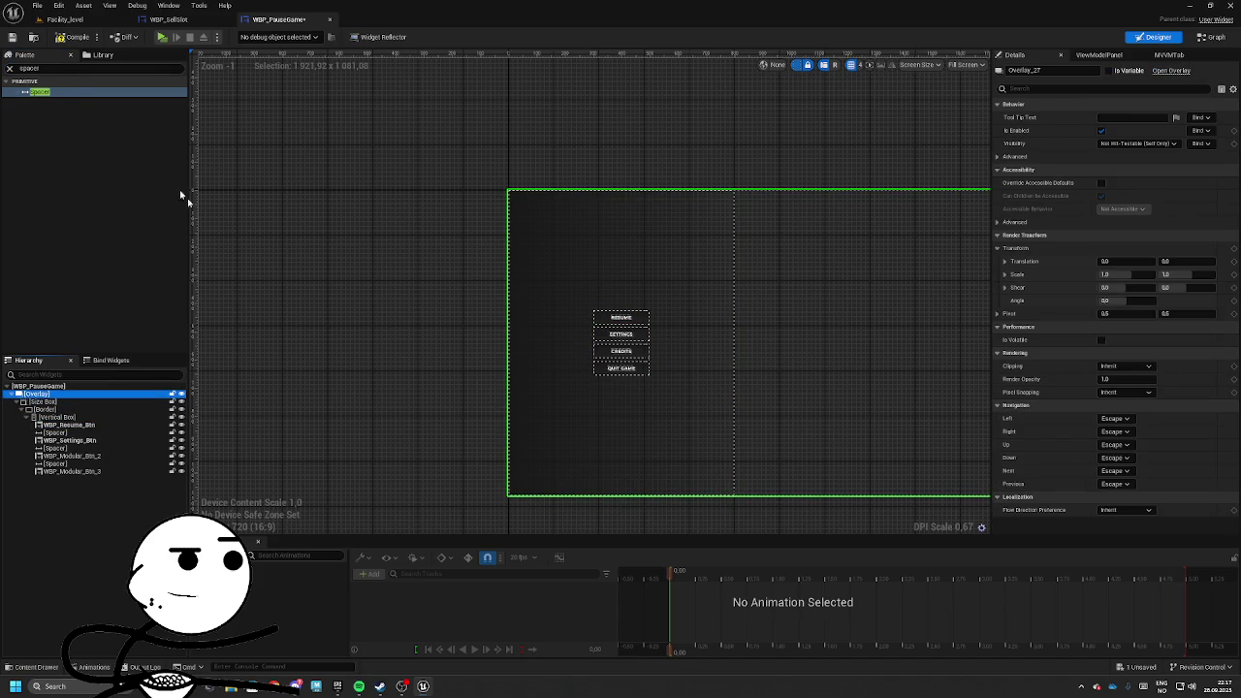
pyautogui.press('Down')
pyautogui.press('Down')
pyautogui.press('Down')
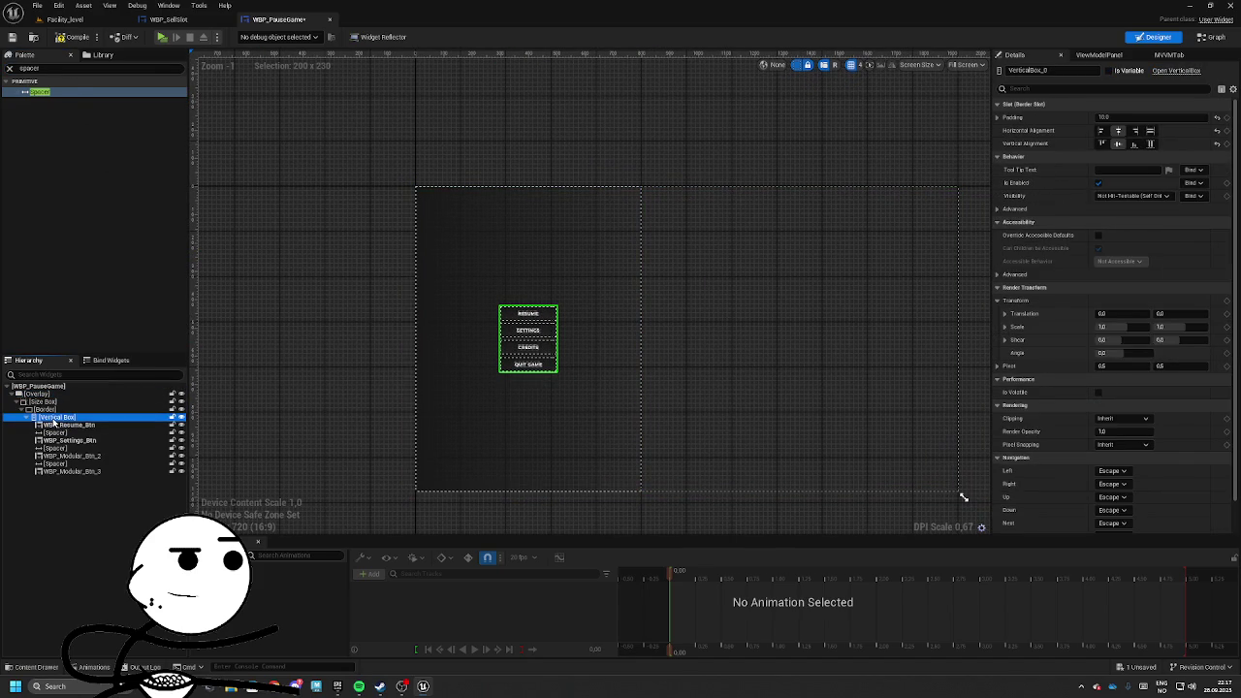
pyautogui.click(44, 410)
pyautogui.rightClick(44, 412)
pyautogui.moveTo(77, 512)
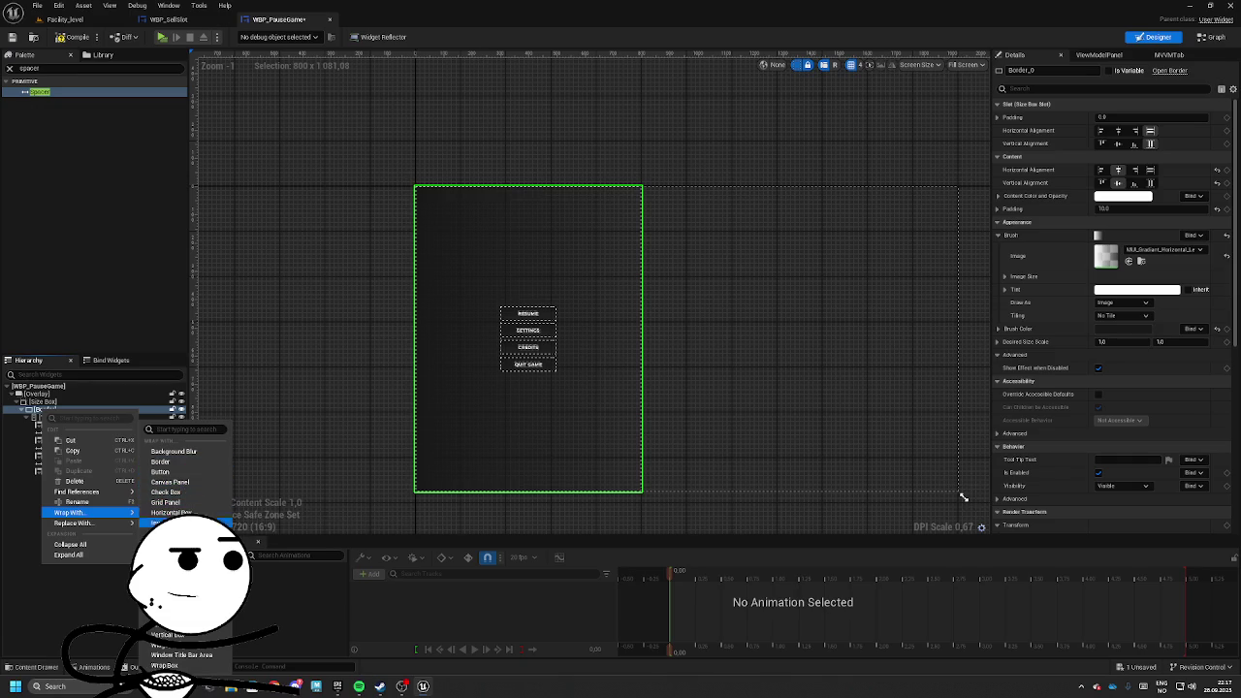
pyautogui.click(165, 550)
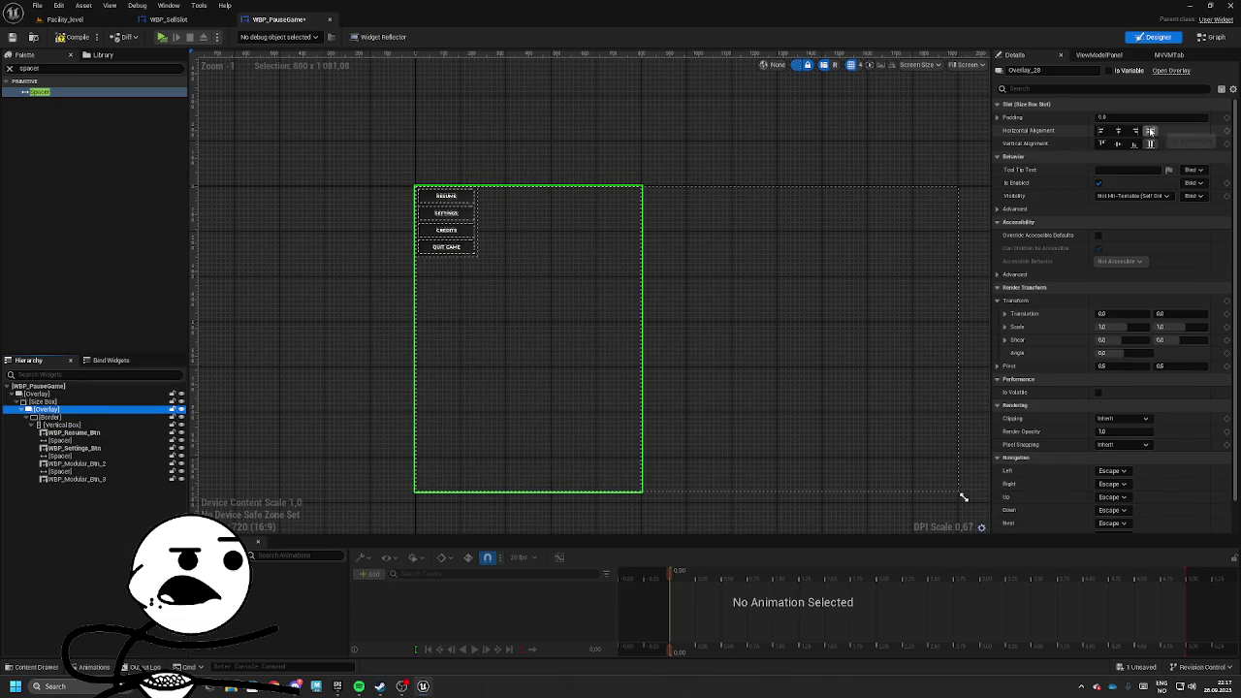
pyautogui.click(74, 417)
pyautogui.click(1151, 130)
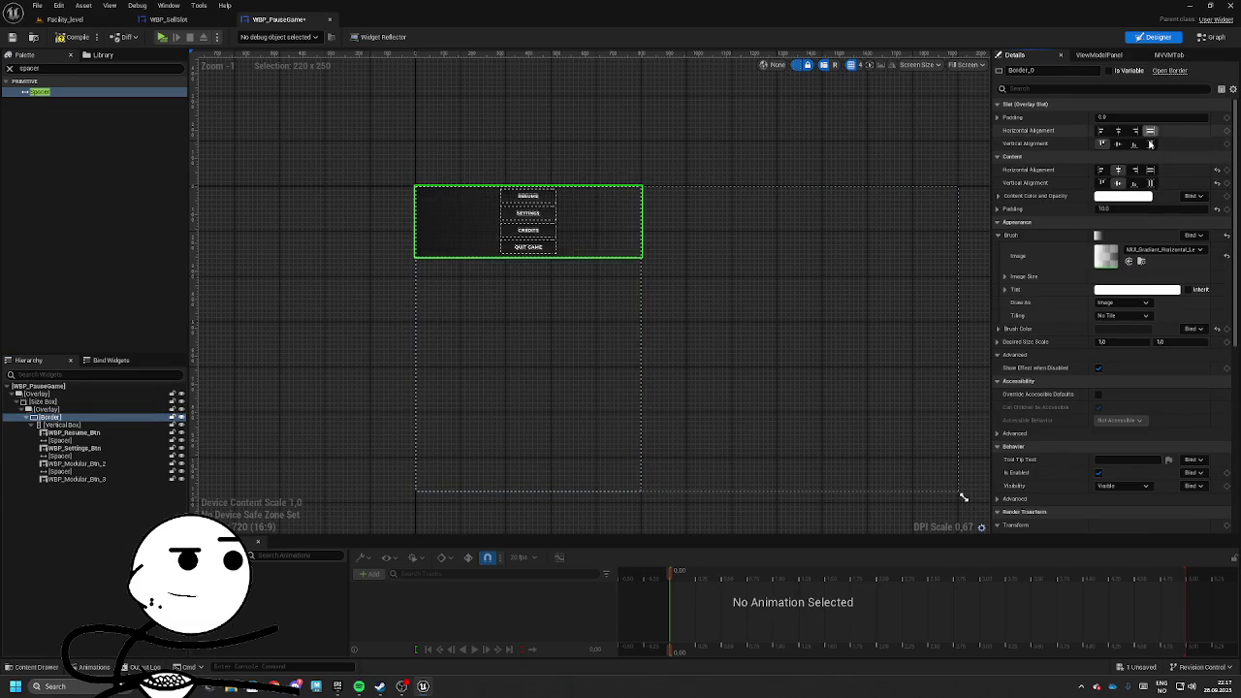
pyautogui.click(1151, 143)
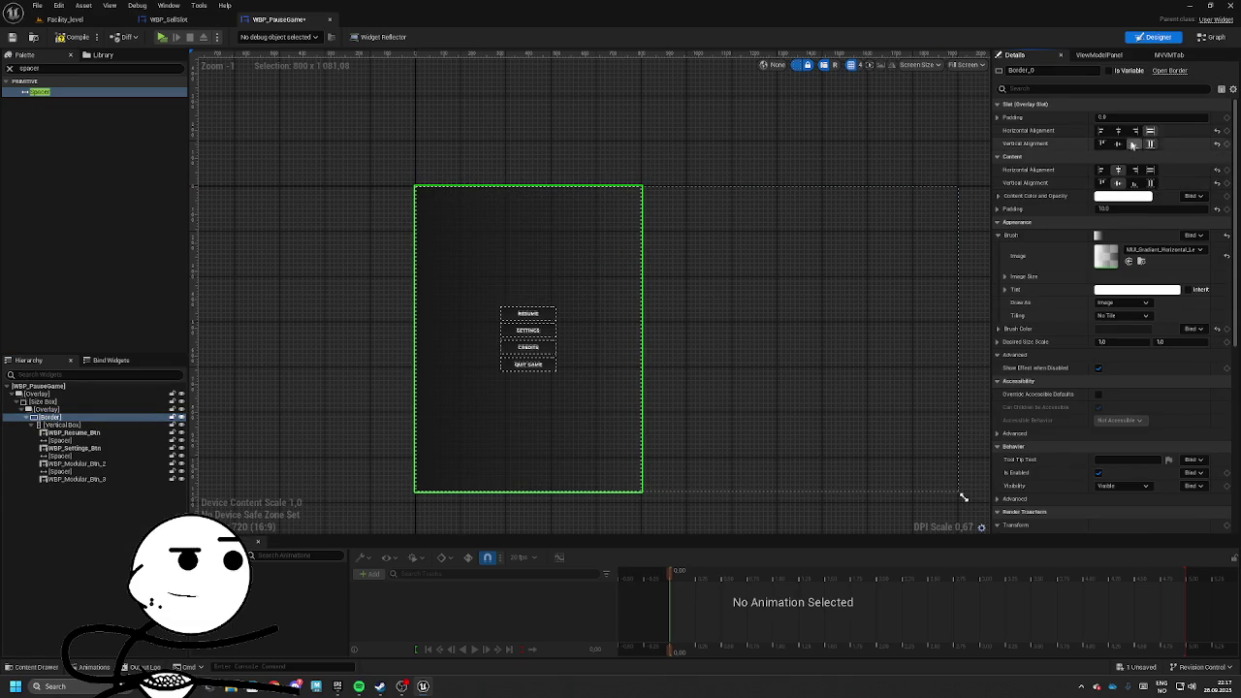
pyautogui.click(47, 425)
pyautogui.press('Delete')
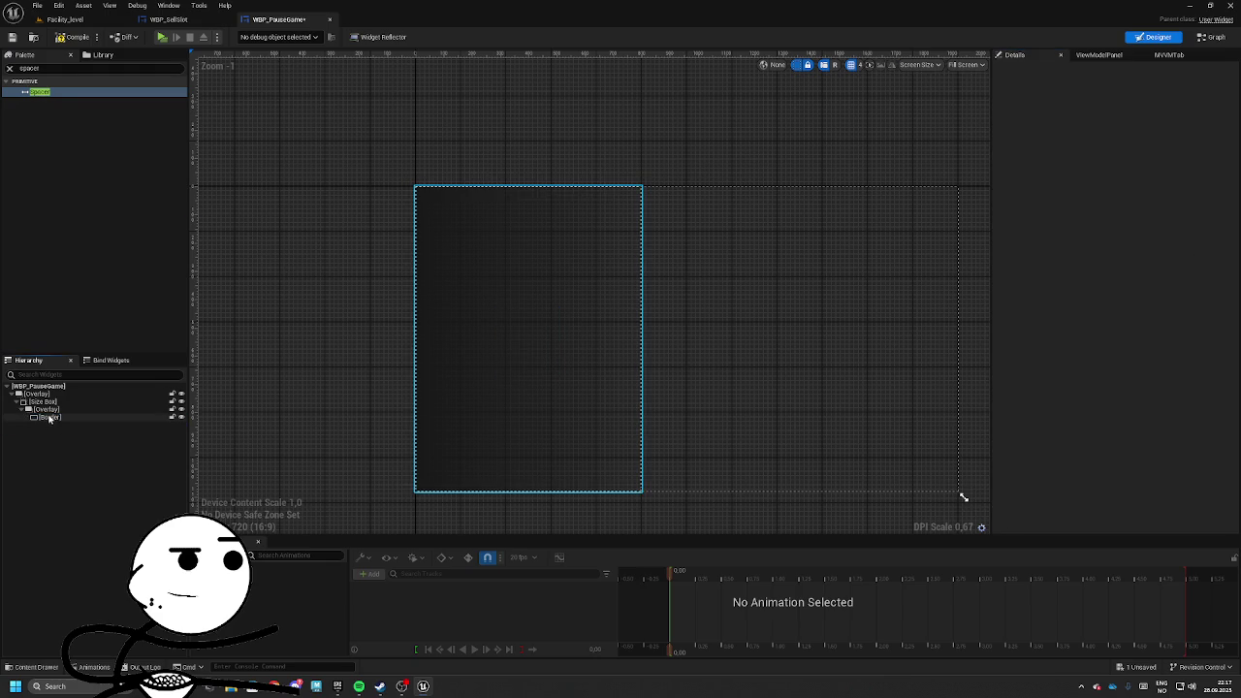
pyautogui.hotkey('ctrl', 'z')
pyautogui.hotkey('ctrl', 'z')
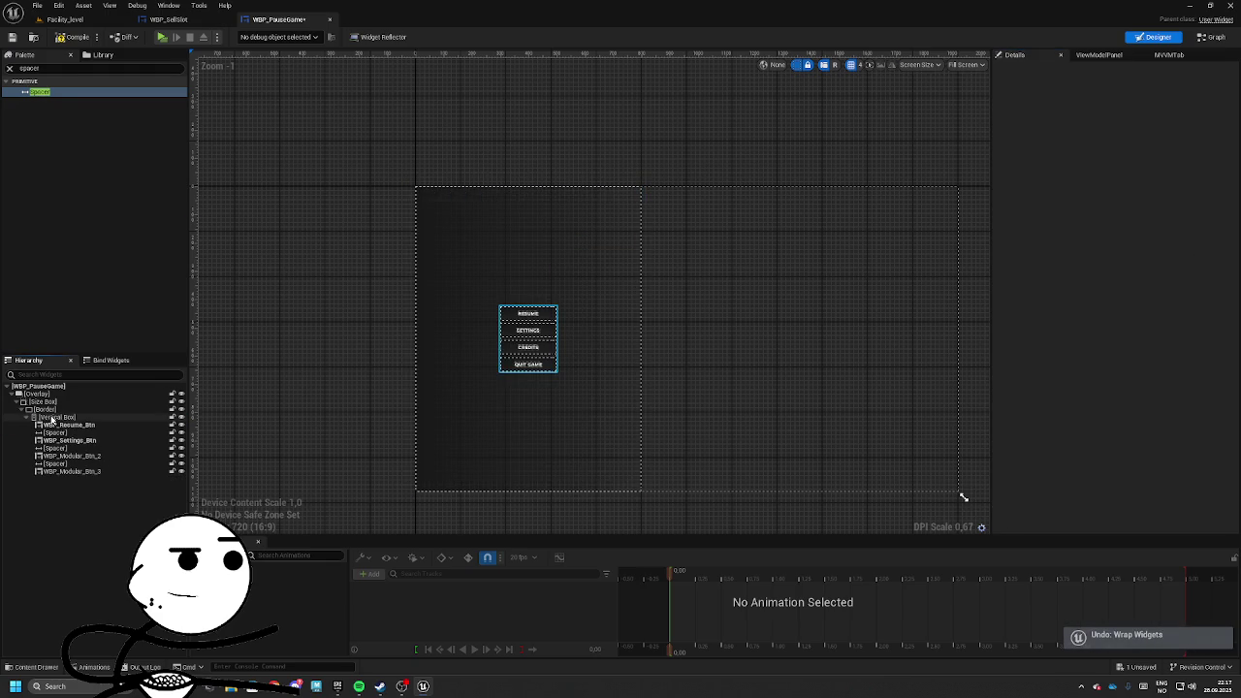
pyautogui.rightClick(47, 418)
# Wrap the vertical box in an Overlay that fills the border both ways.
pyautogui.moveTo(83, 521)
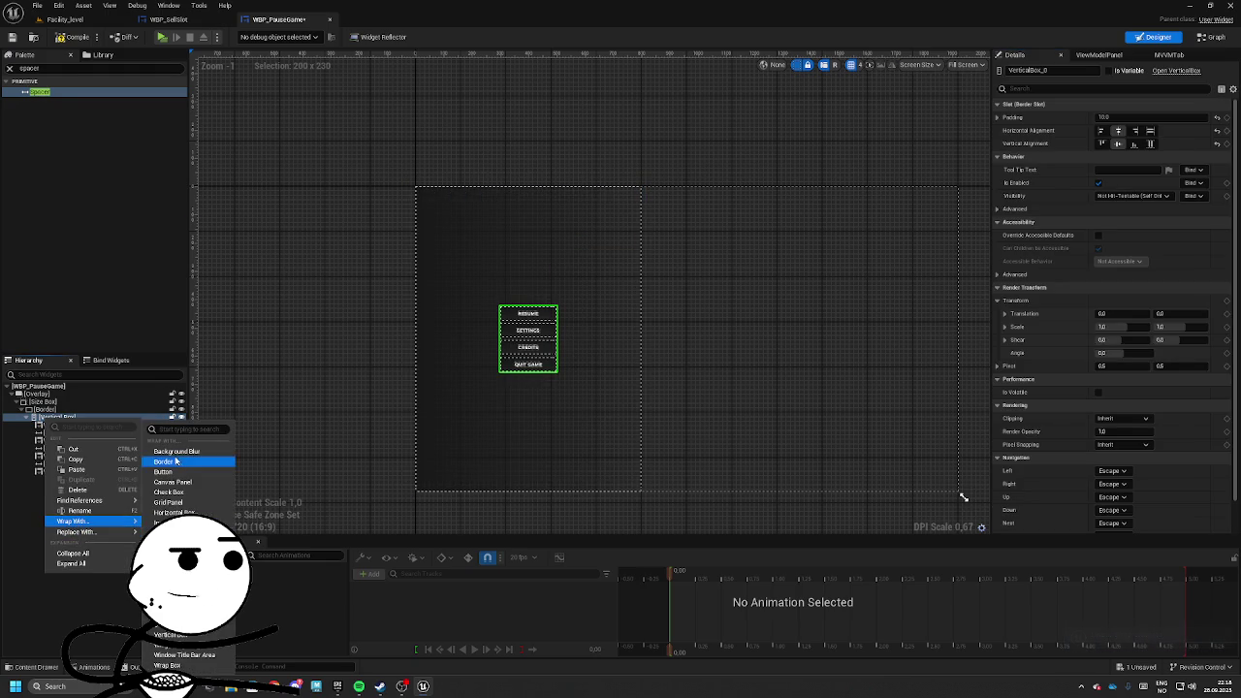
pyautogui.click(174, 552)
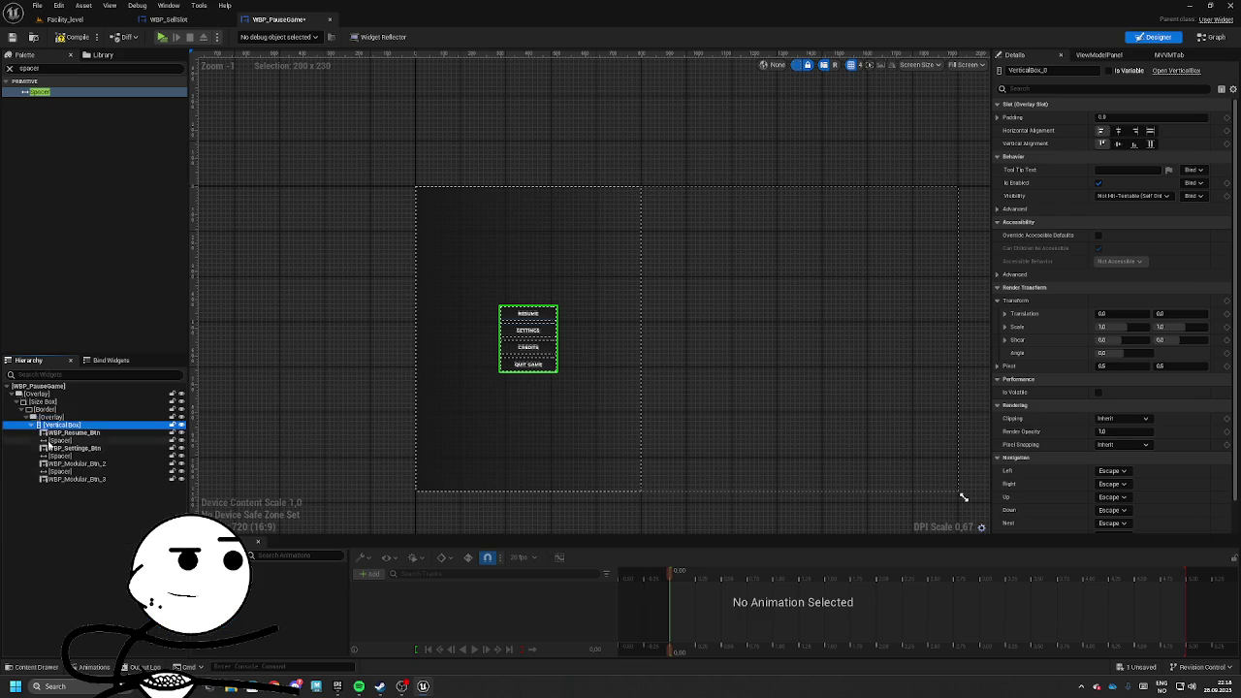
pyautogui.click(1150, 130)
pyautogui.click(1152, 144)
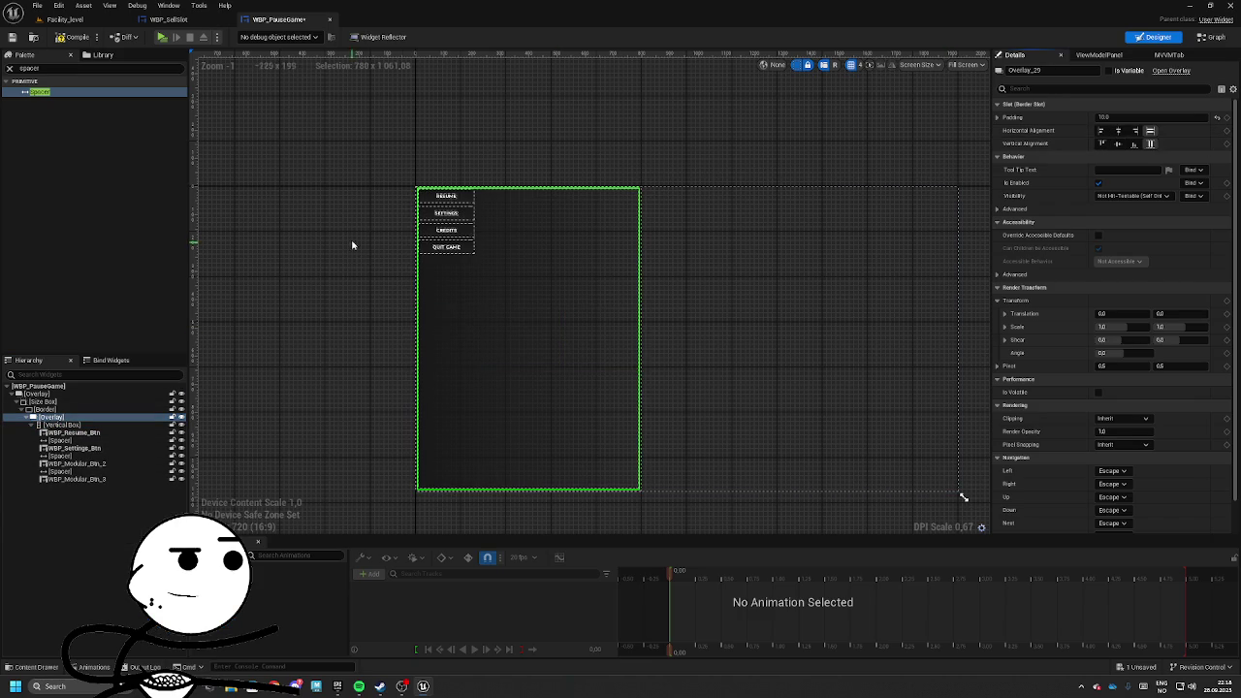
# Vertically centre the button column and set its padding to 30.
pyautogui.click(60, 425)
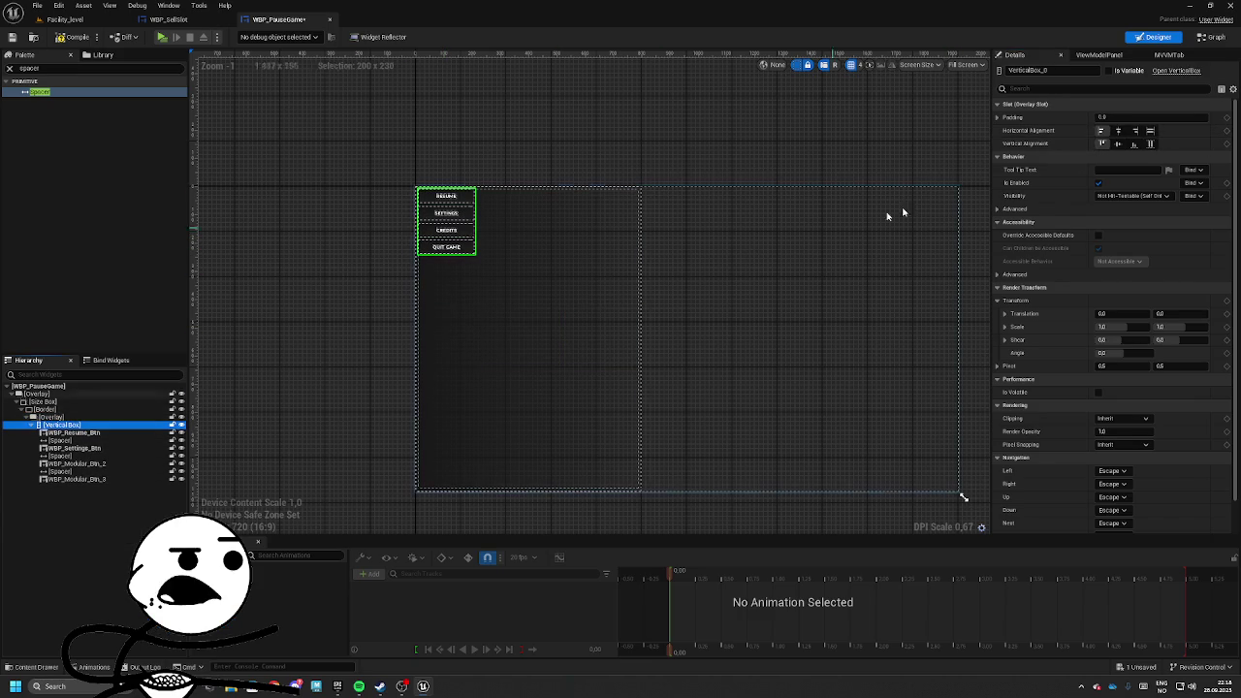
pyautogui.click(1119, 144)
pyautogui.click(1120, 117)
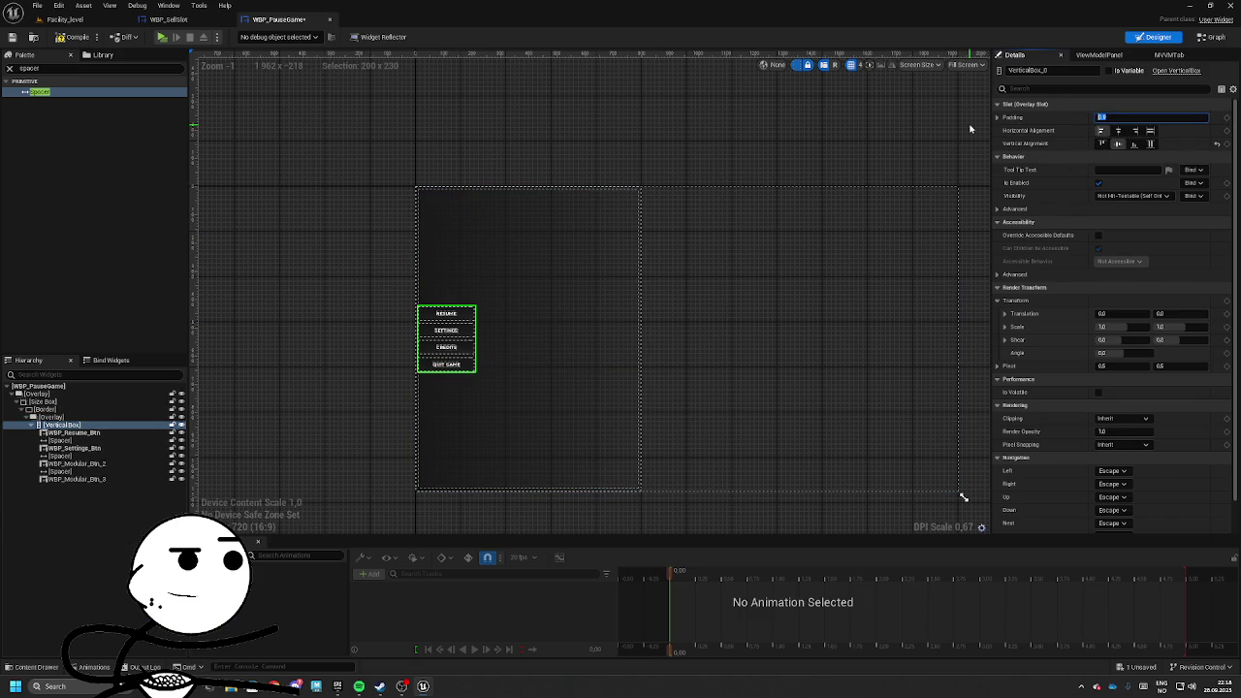
pyautogui.write('30')
pyautogui.press('Return')
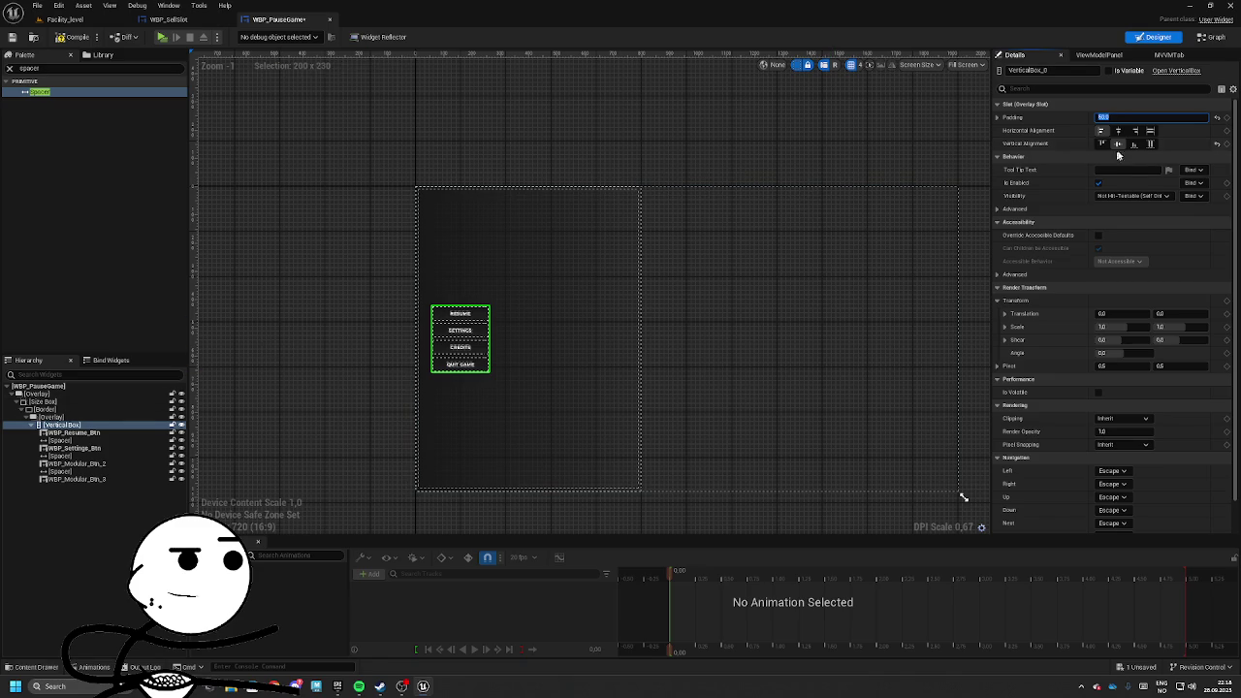
pyautogui.click(56, 68)
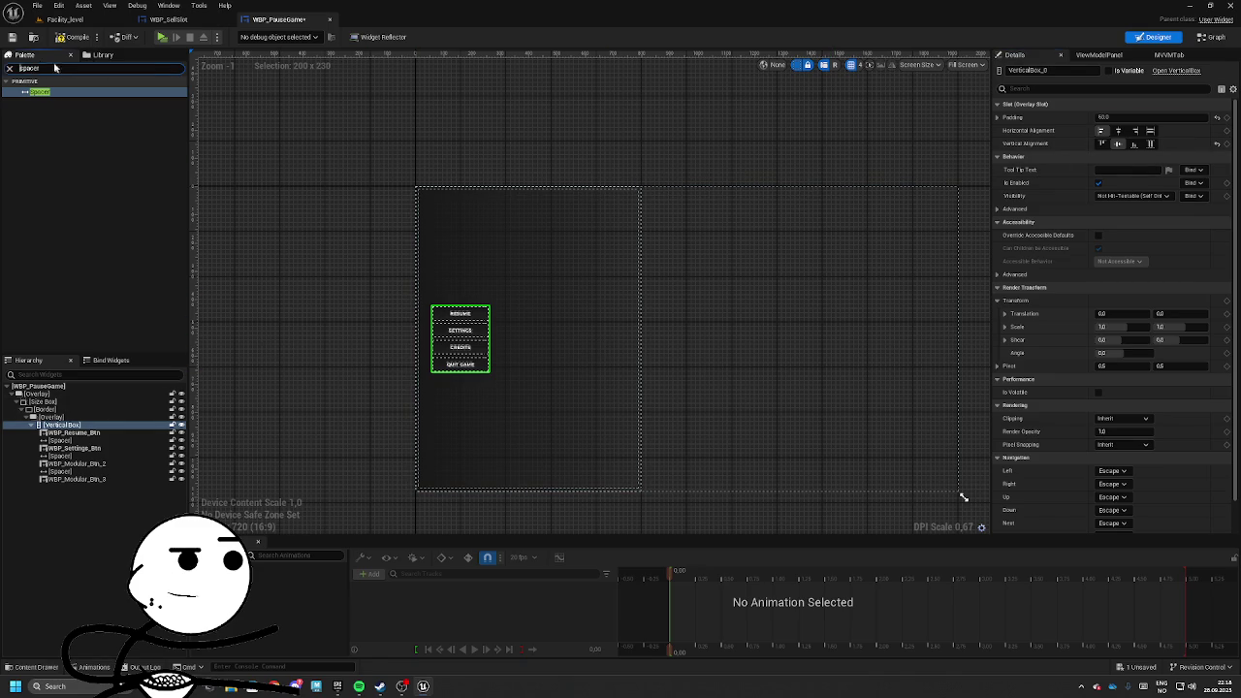
# Add a Text block at the top of the vertical box, above the Resume button.
pyautogui.write('text')
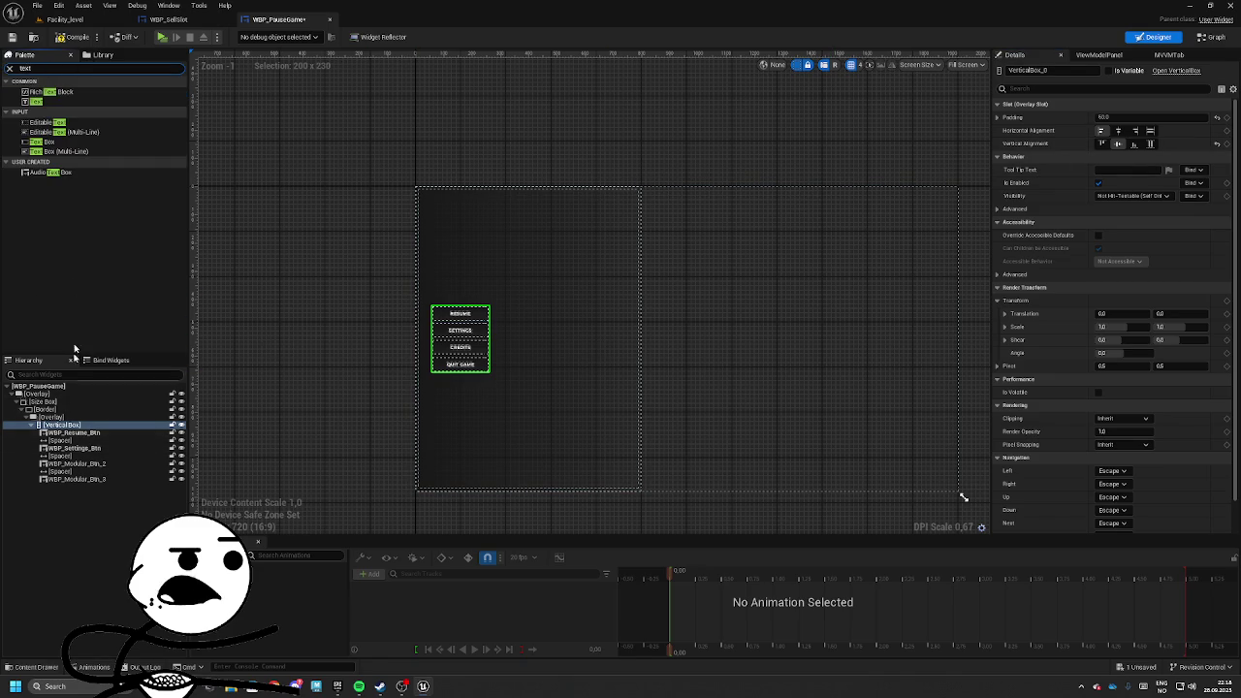
pyautogui.moveTo(37, 101)
pyautogui.mouseDown()
pyautogui.moveTo(107, 429)
pyautogui.moveTo(86, 437)
pyautogui.mouseUp()
pyautogui.click(69, 449)
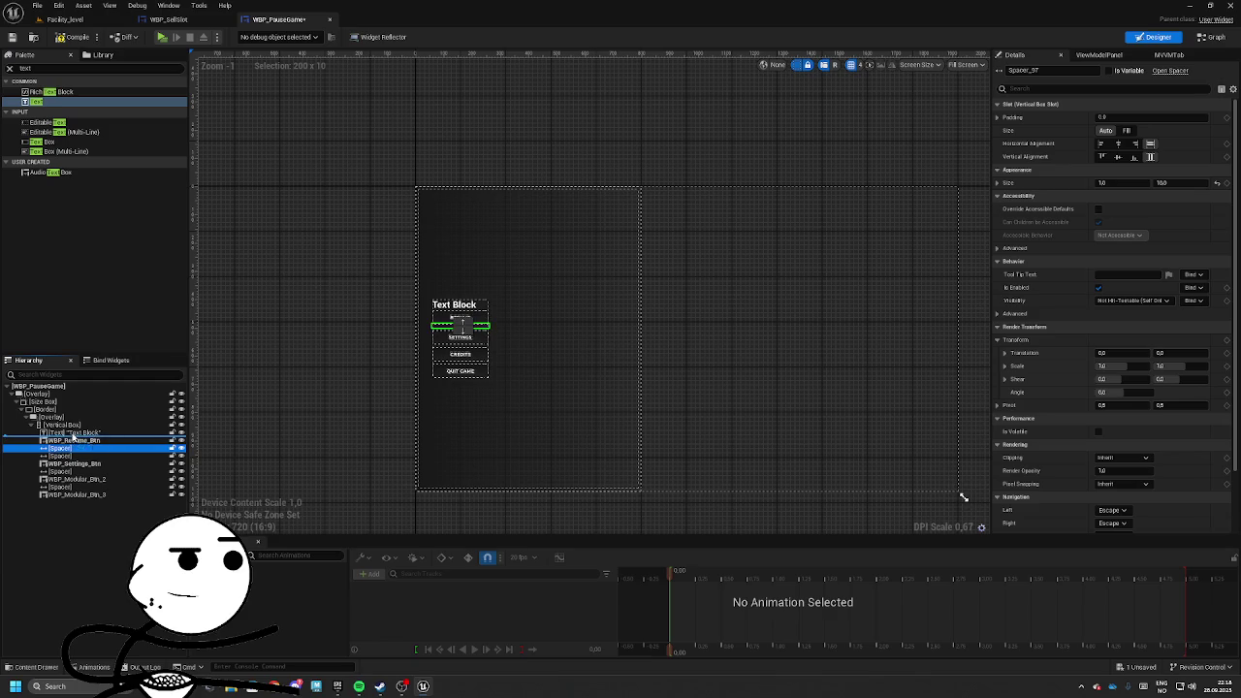
pyautogui.click(69, 433)
pyautogui.click(1125, 182)
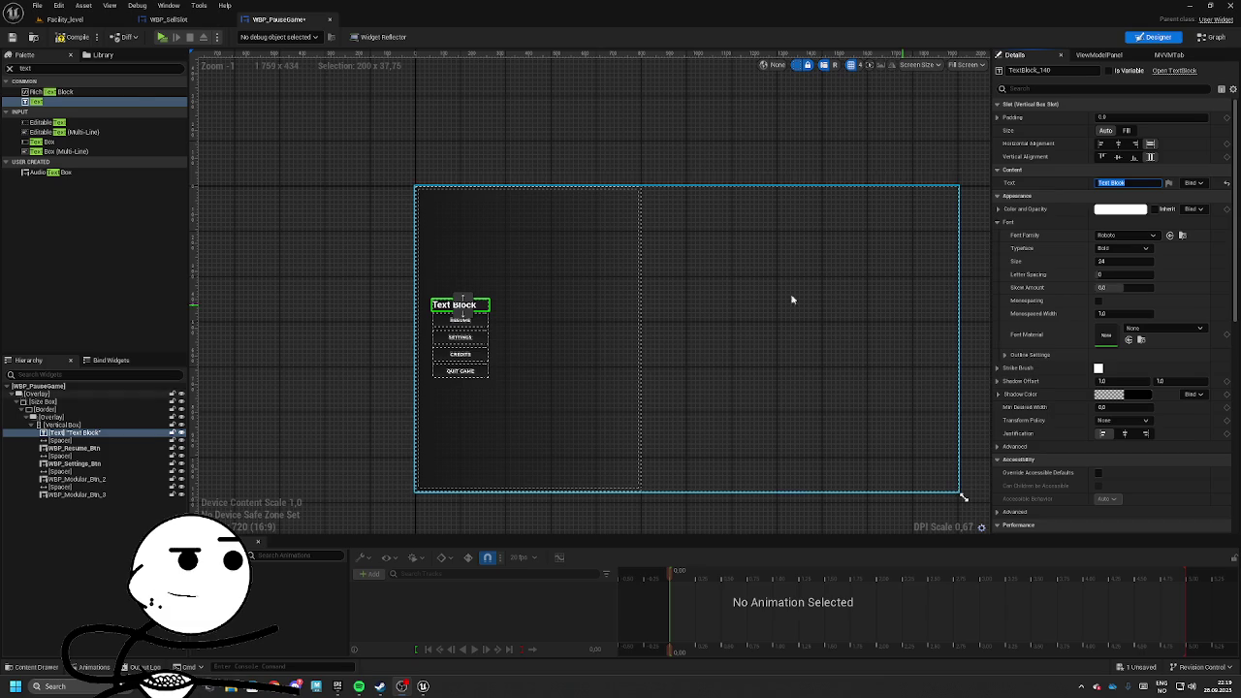
pyautogui.scroll(9, 460, 291)
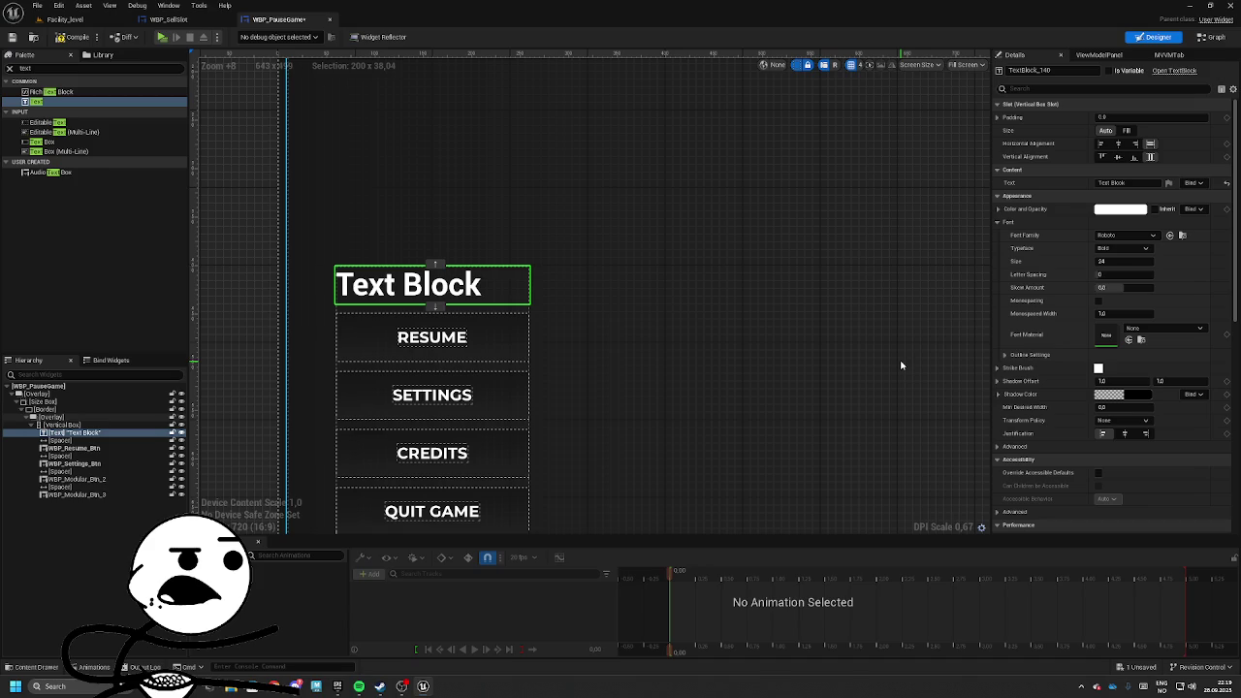
pyautogui.moveTo(767, 419); pyautogui.dragTo(741, 429)
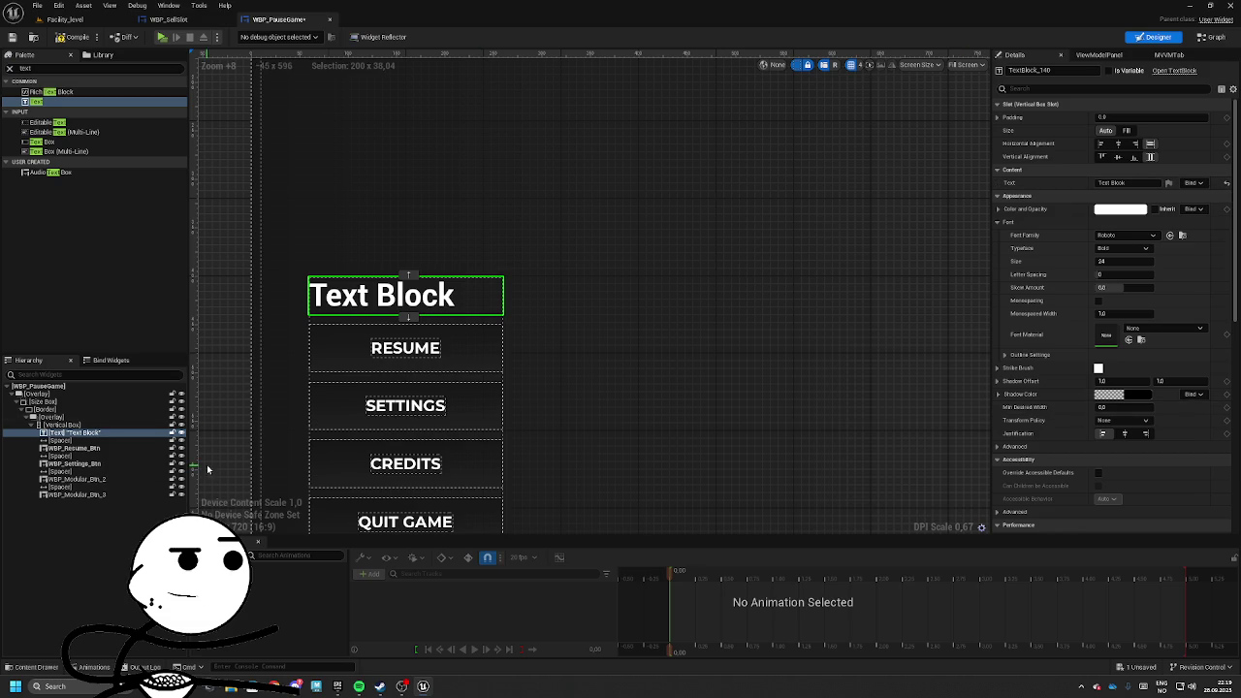
# Set the title to 'Unreality Beyond Worlds', transformed to upper case, in F_Montserrat font.
pyautogui.moveTo(493, 359); pyautogui.dragTo(586, 350)
pyautogui.click(1111, 182)
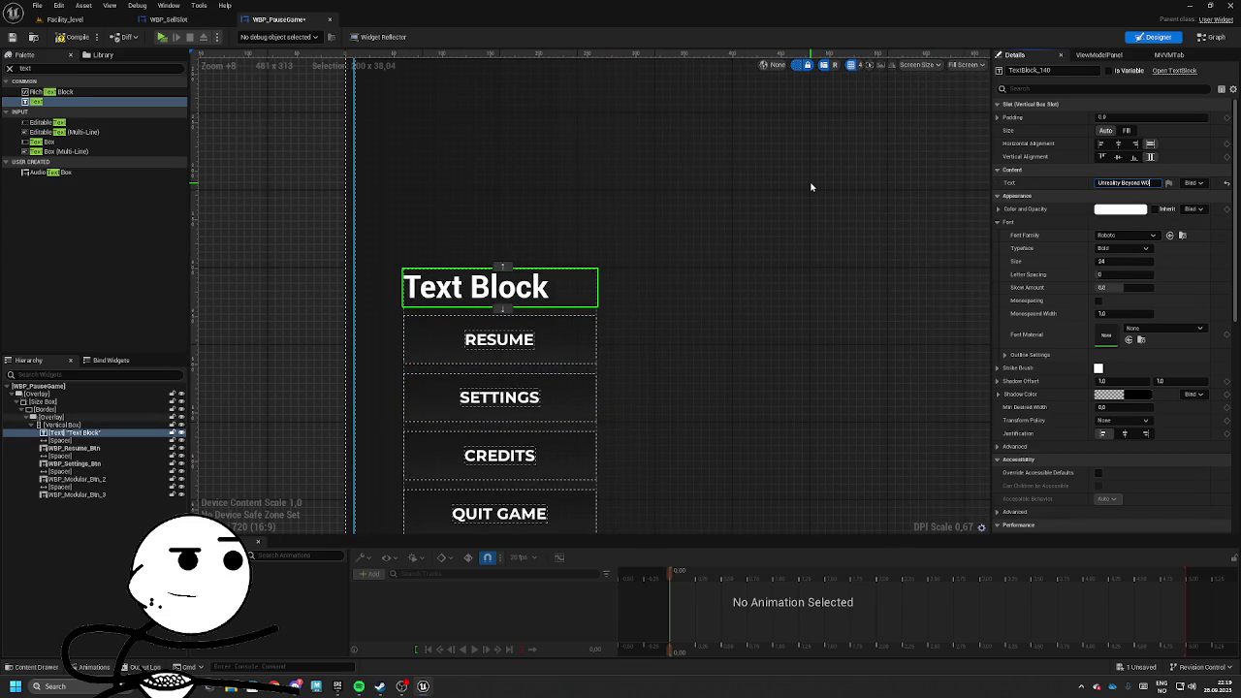
pyautogui.press('Return')
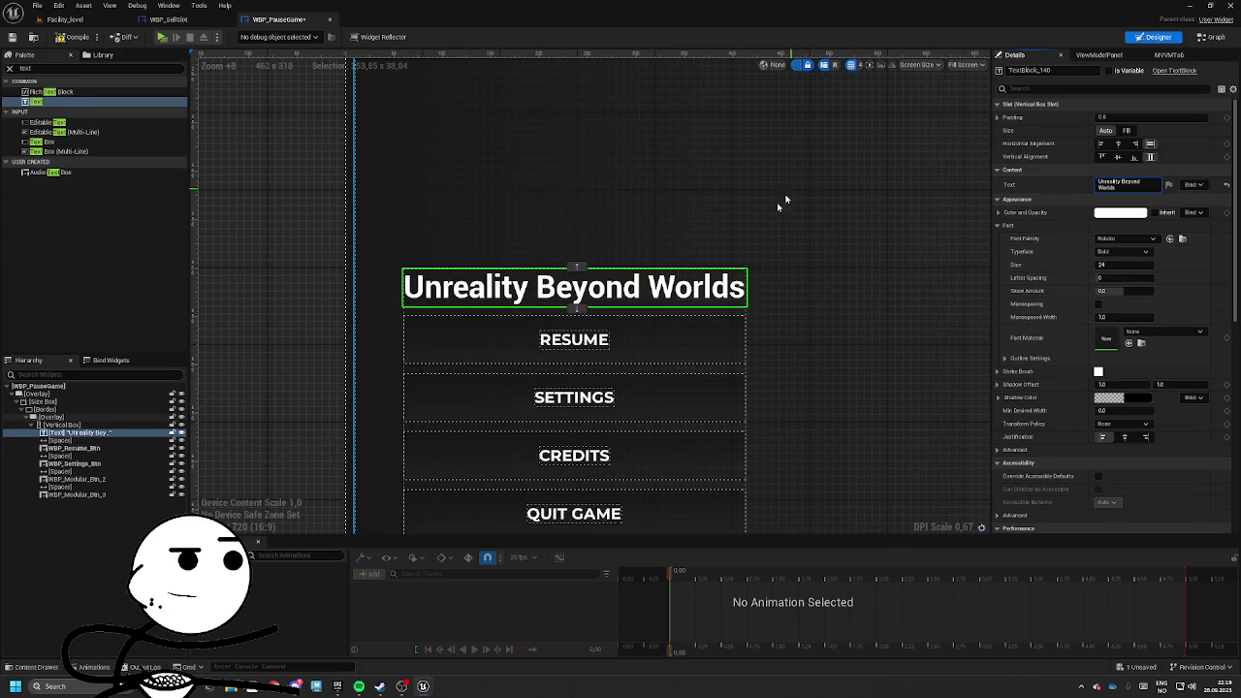
pyautogui.scroll(-2, 624, 250)
pyautogui.click(1124, 424)
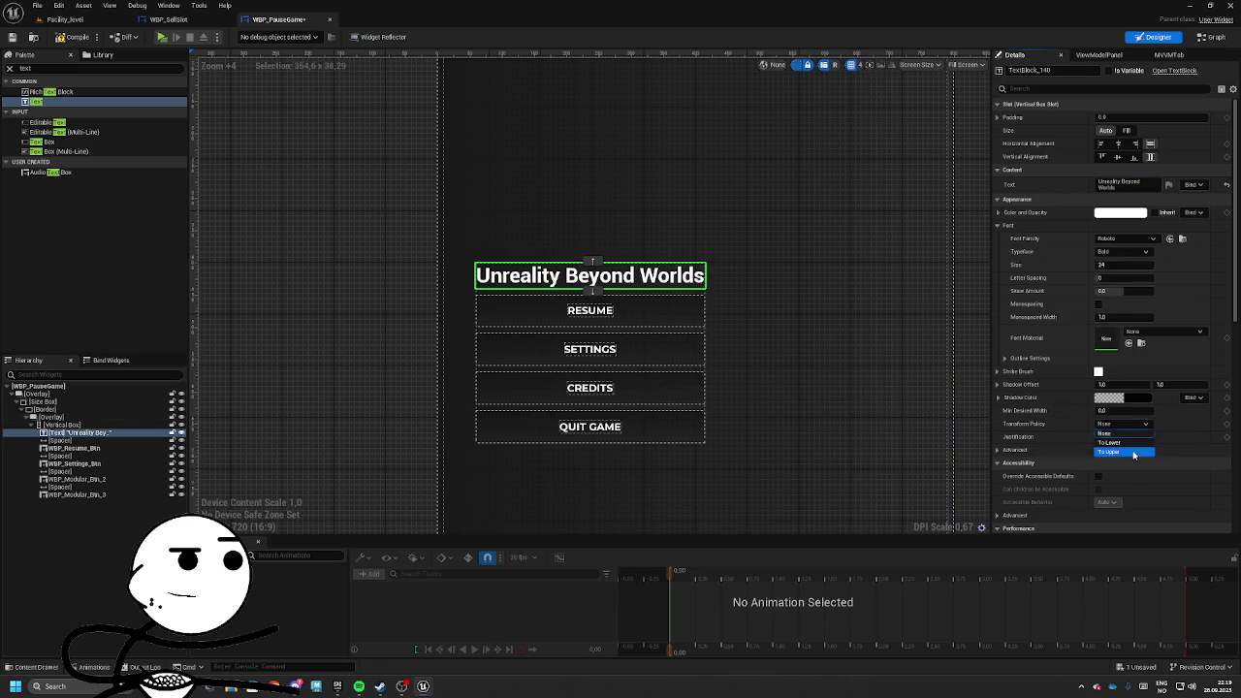
pyautogui.click(1134, 453)
pyautogui.click(1125, 237)
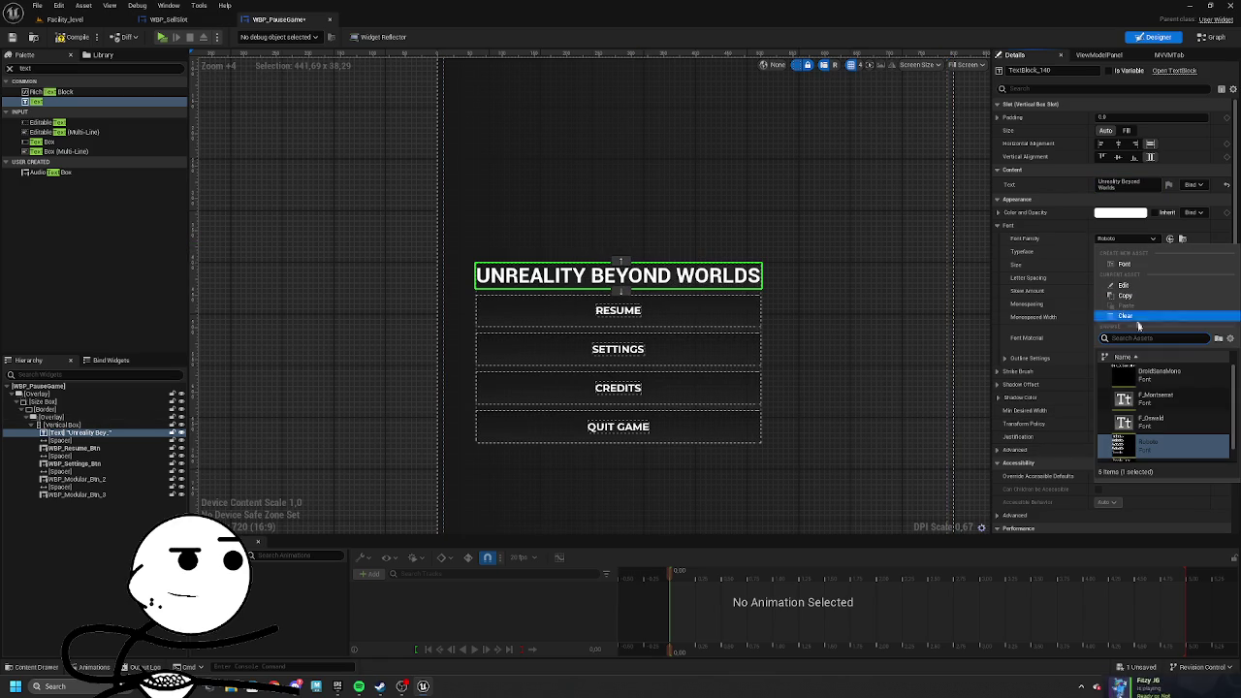
pyautogui.click(1166, 406)
# Try left-aligning the four button labels, then undo that change.
pyautogui.click(715, 312)
pyautogui.keyDown('ctrl'); pyautogui.click(684, 349); pyautogui.keyUp('ctrl')
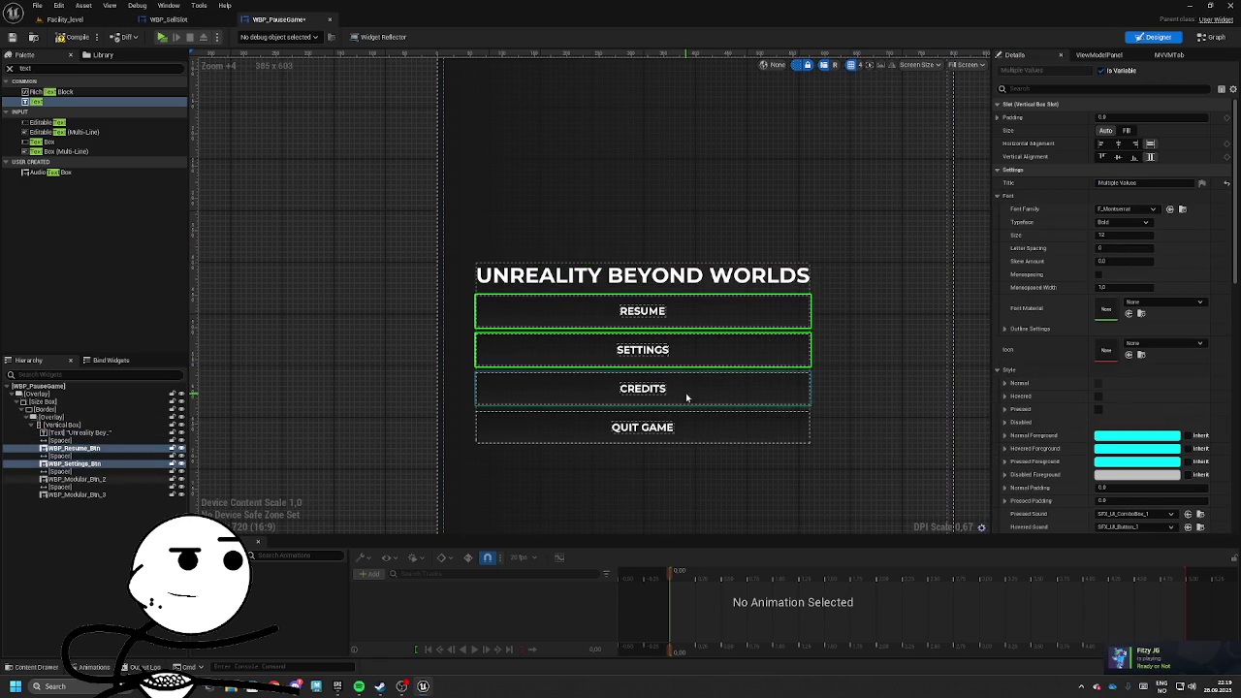
pyautogui.keyDown('ctrl'); pyautogui.click(688, 390); pyautogui.keyUp('ctrl')
pyautogui.keyDown('ctrl'); pyautogui.click(679, 427); pyautogui.keyUp('ctrl')
pyautogui.scroll(-2, 1075, 326)
pyautogui.click(1130, 504)
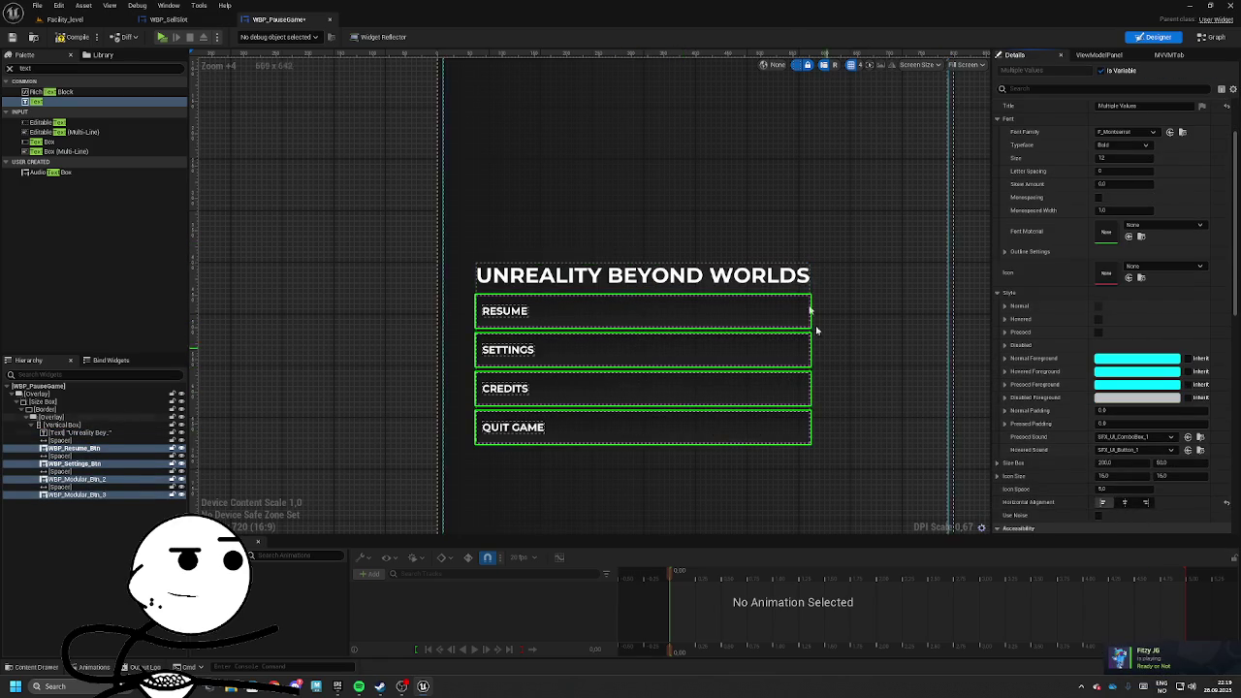
pyautogui.click(694, 319)
pyautogui.hotkey('ctrl', 'z')
pyautogui.click(78, 433)
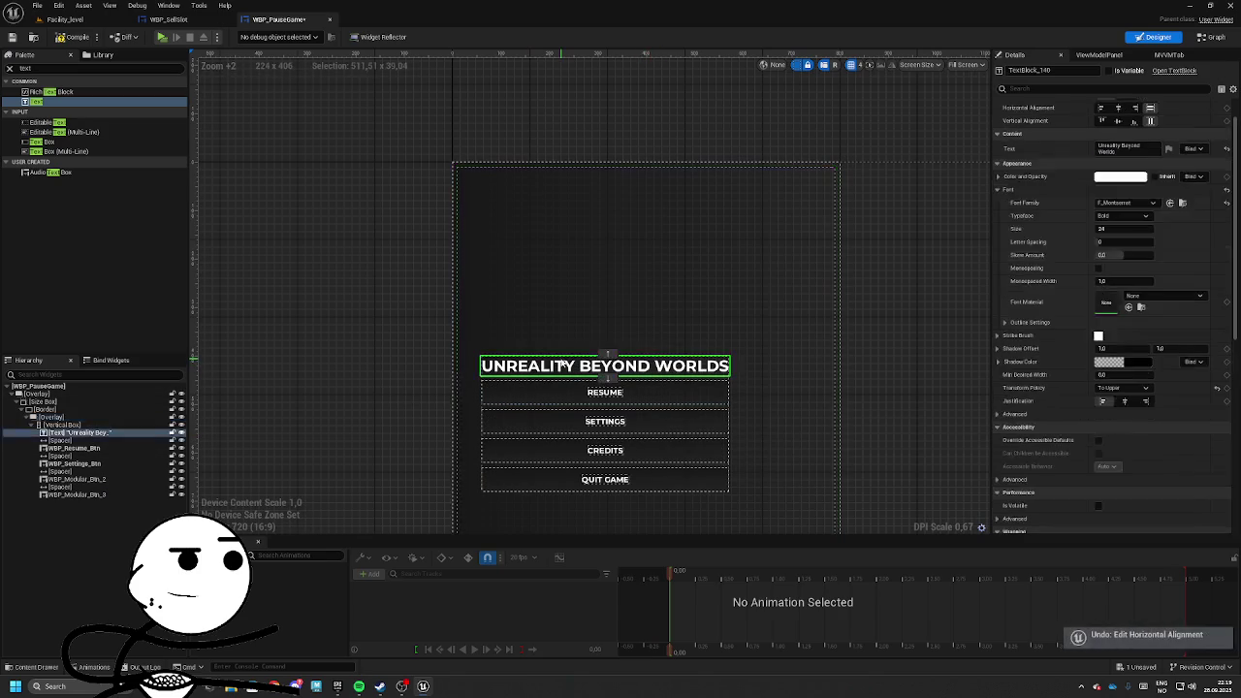
# Cut the title text and top spacer out of the menu, pasting the title into the Overlay.
pyautogui.press('Delete')
pyautogui.click(66, 435)
pyautogui.press('Delete')
pyautogui.click(620, 319)
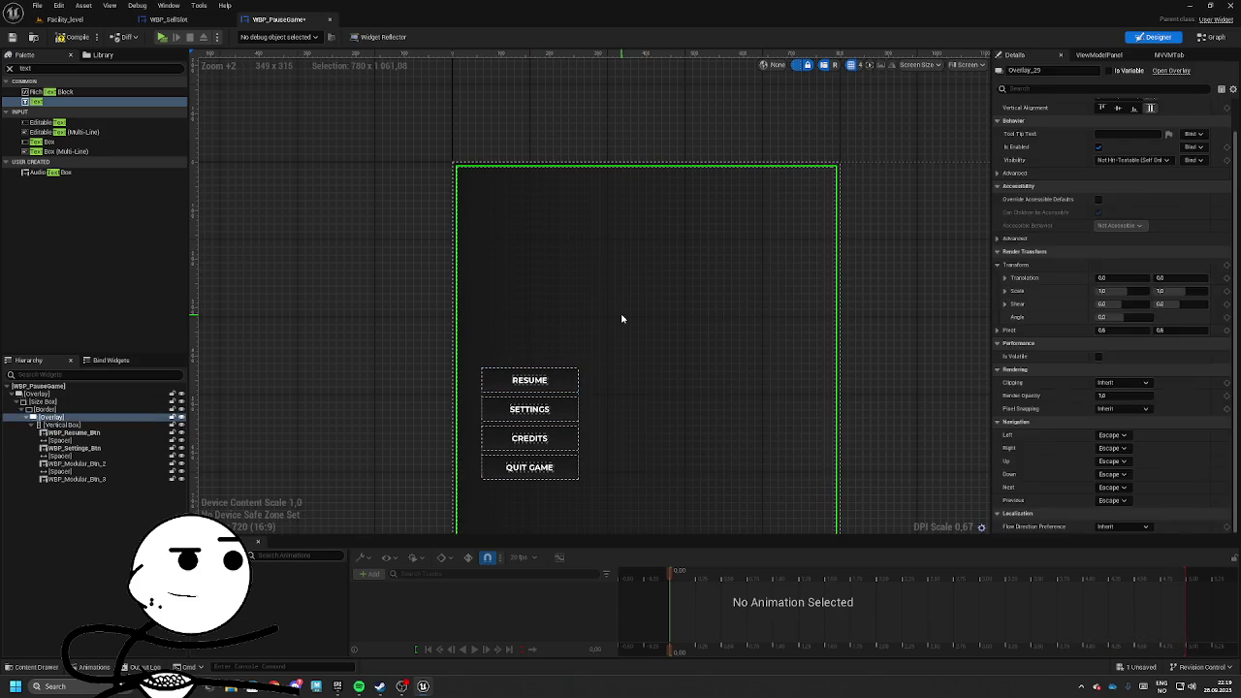
pyautogui.hotkey('ctrl', 'v')
pyautogui.scroll(-1, 715, 182)
pyautogui.scroll(-3, 670, 327)
pyautogui.scroll(1, 656, 343)
pyautogui.scroll(-3, 645, 357)
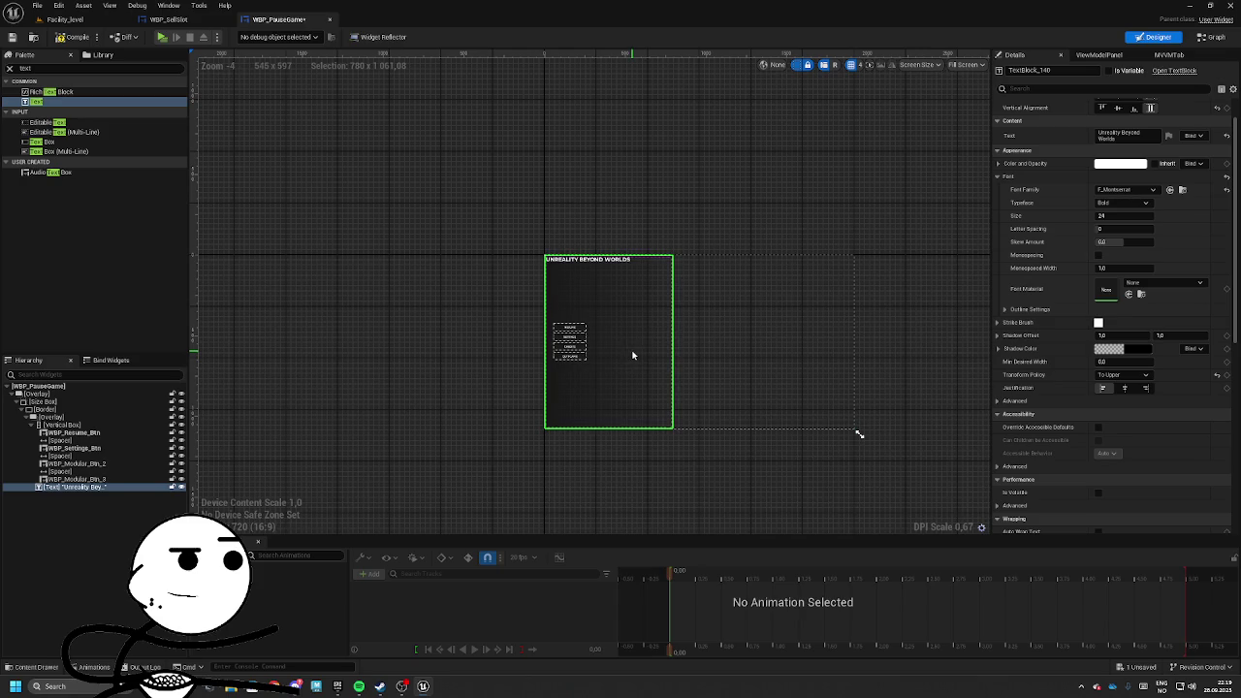
# Delete the Border and its contents, restoring the four-button Vertical Box directly under Overlay.
pyautogui.click(47, 418)
pyautogui.click(48, 425)
pyautogui.press('Delete')
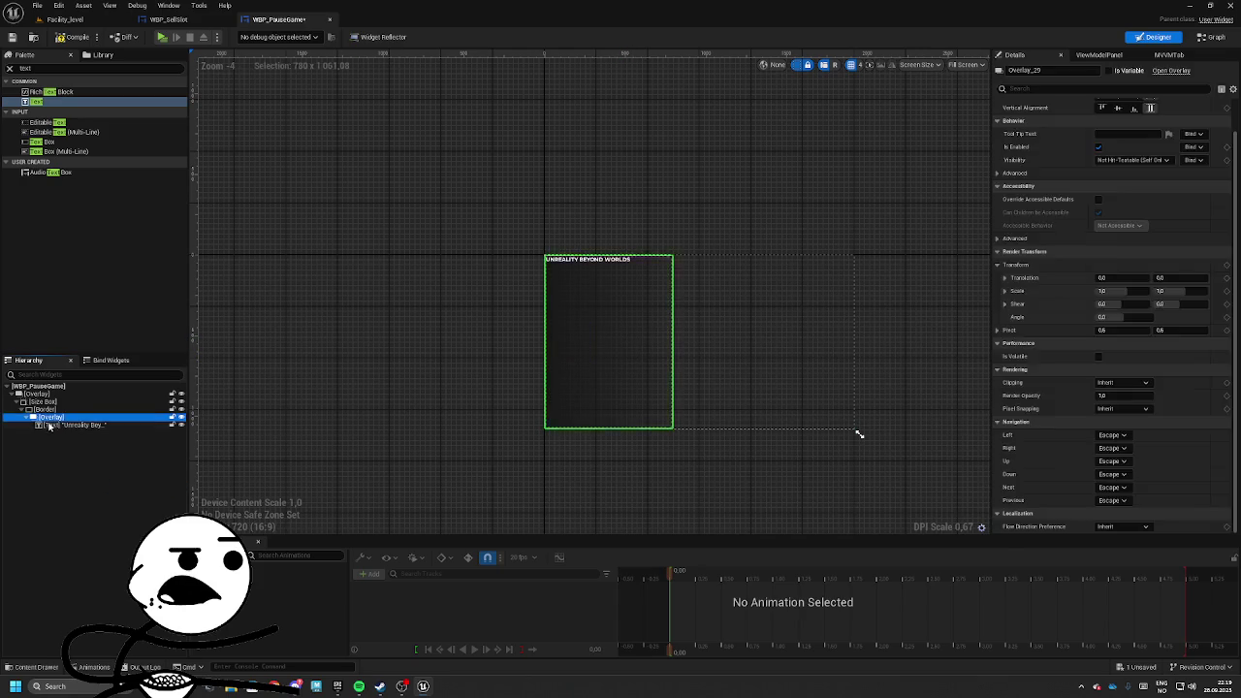
pyautogui.click(47, 409)
pyautogui.press('Delete')
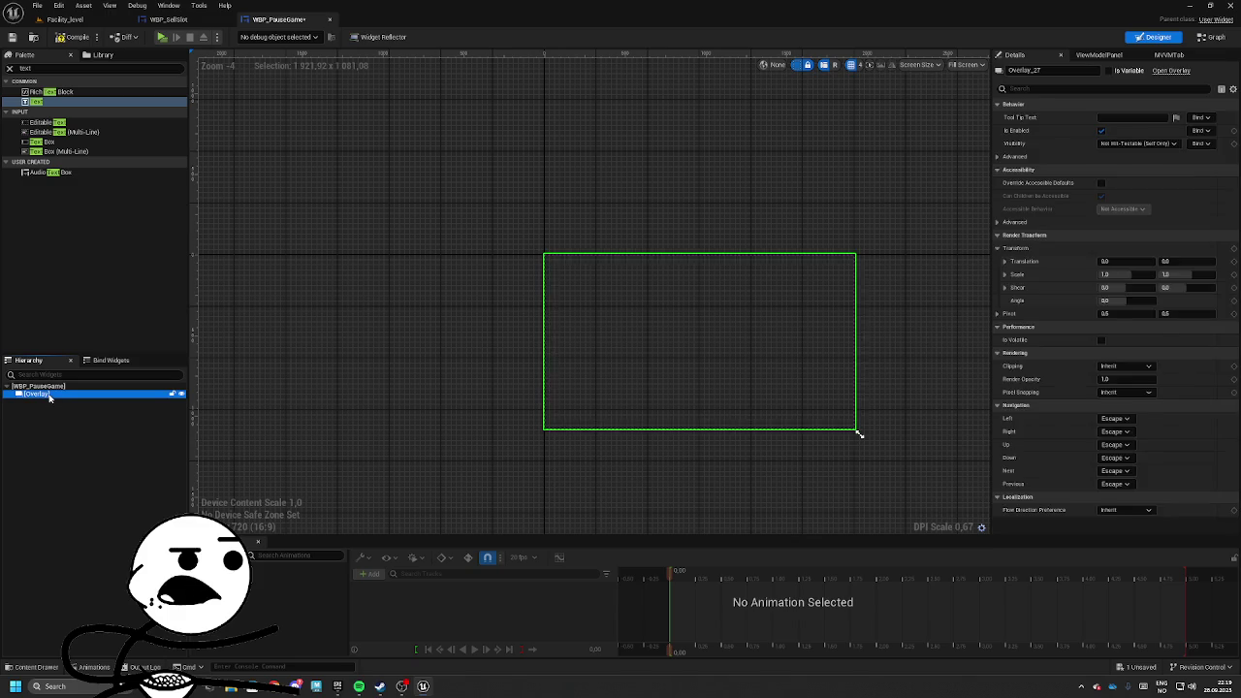
pyautogui.hotkey('ctrl', 'z')
pyautogui.scroll(6, 726, 324)
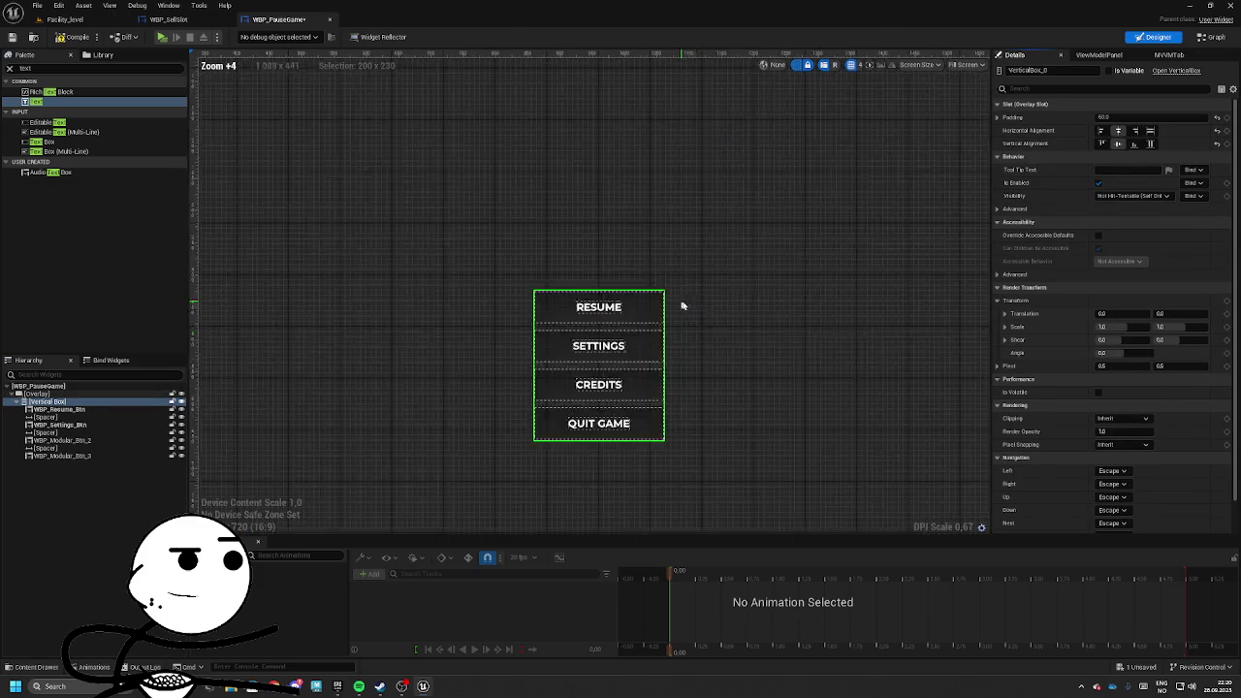
# Add a Text widget above the Resume button with a duplicated Spacer below it.
pyautogui.rightClick(44, 403)
pyautogui.moveTo(72, 507)
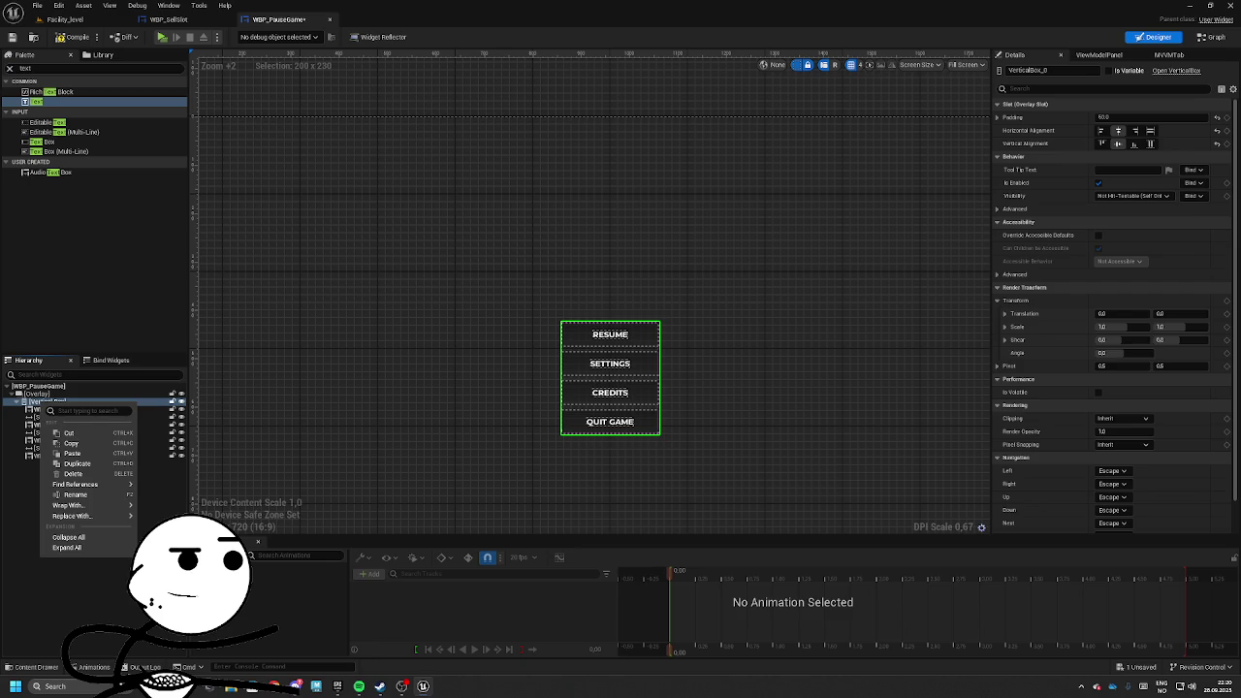
pyautogui.click(424, 340)
pyautogui.write('te')
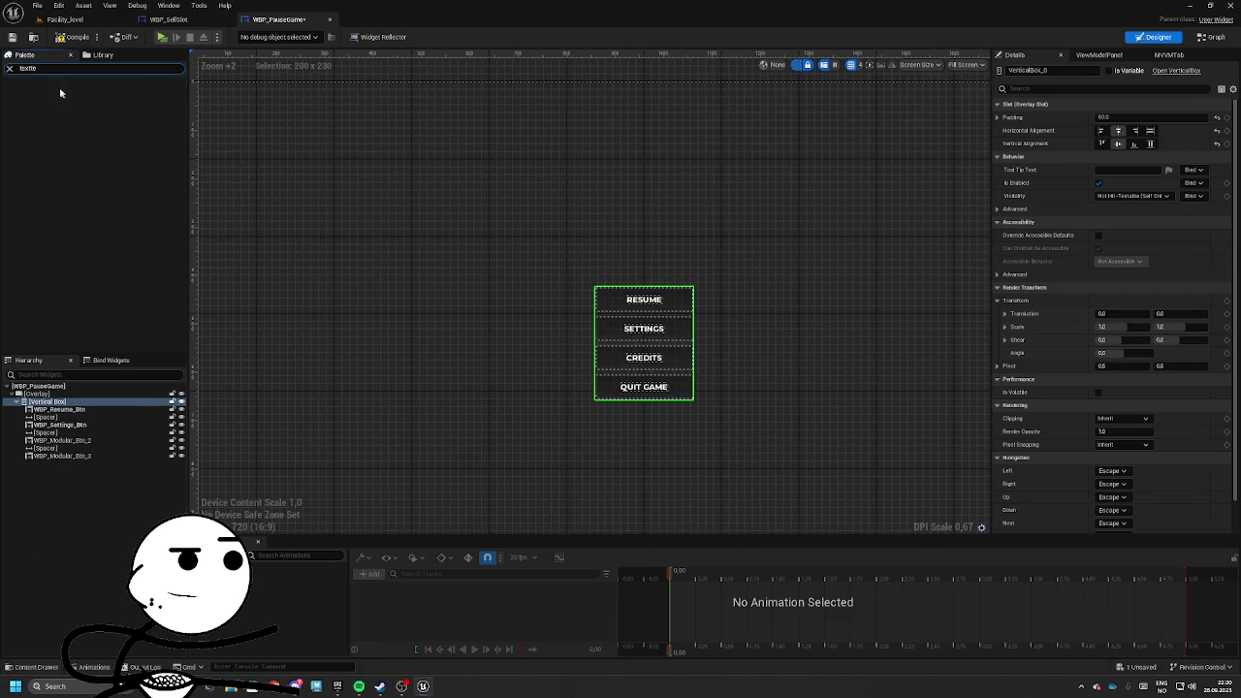
pyautogui.write('x')
pyautogui.moveTo(60, 101)
pyautogui.mouseDown()
pyautogui.moveTo(73, 425)
pyautogui.moveTo(44, 399)
pyautogui.mouseUp()
pyautogui.moveTo(63, 463)
pyautogui.mouseDown()
pyautogui.moveTo(50, 448)
pyautogui.moveTo(53, 399)
pyautogui.mouseUp()
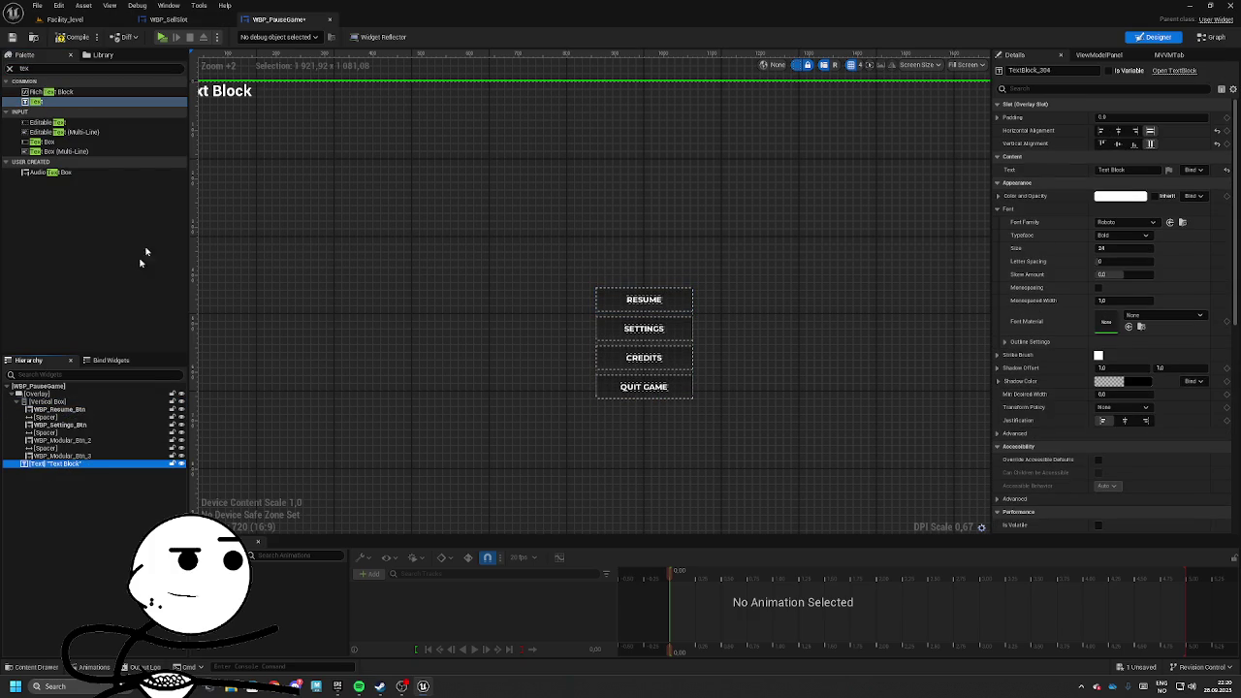
pyautogui.hotkey('ctrl', 'z')
pyautogui.moveTo(56, 463); pyautogui.dragTo(58, 413)
pyautogui.click(58, 425)
pyautogui.hotkey('ctrl', 'd')
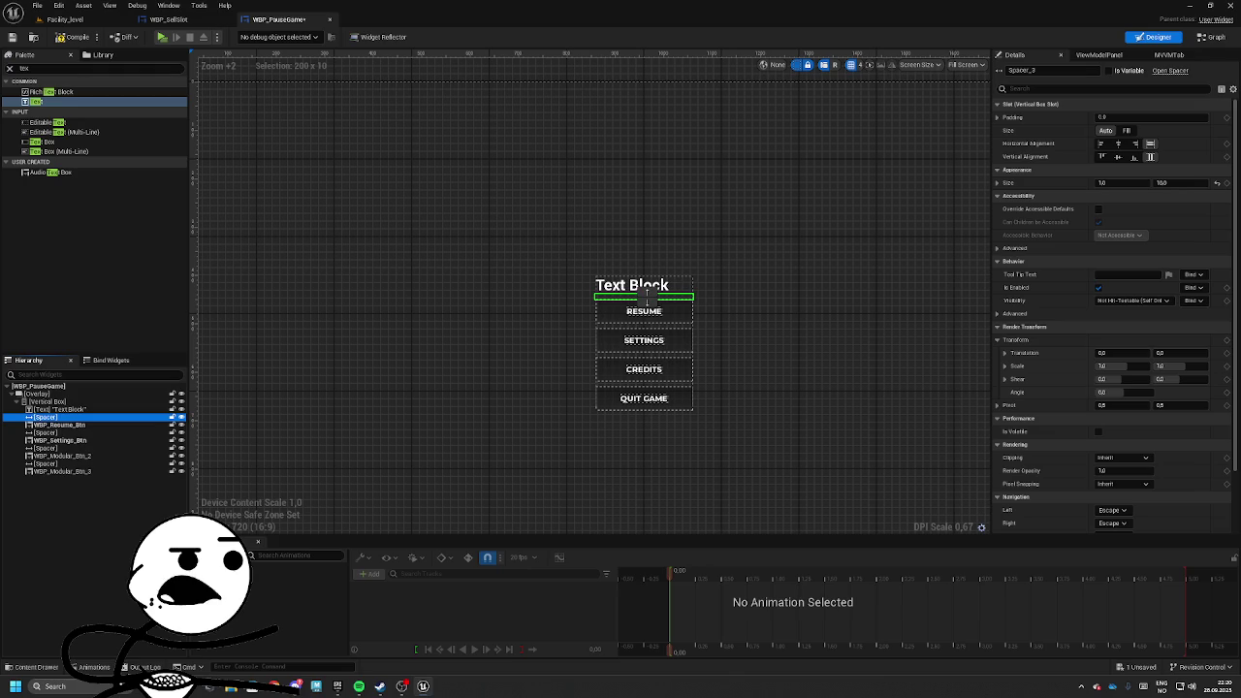
# Centre-justify the title text and set its font to F_Oswald size 32.
pyautogui.moveTo(539, 422); pyautogui.dragTo(505, 441)
pyautogui.click(597, 305)
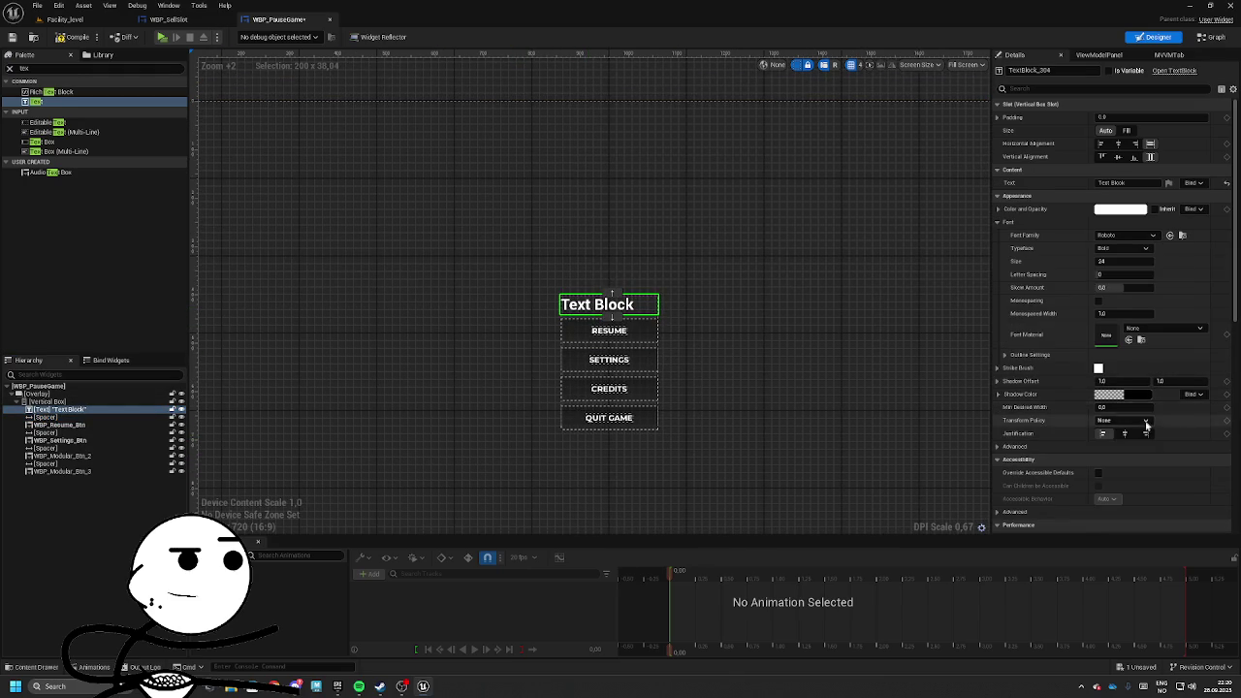
pyautogui.click(1128, 433)
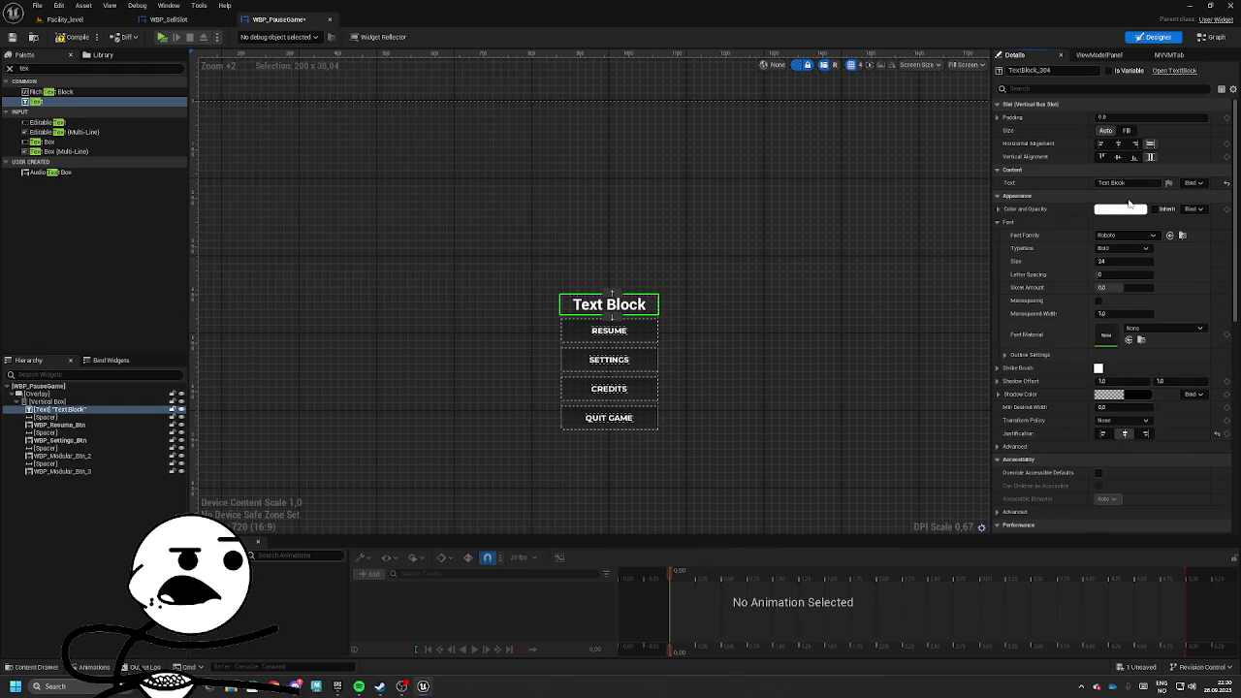
pyautogui.click(1134, 235)
pyautogui.click(1149, 395)
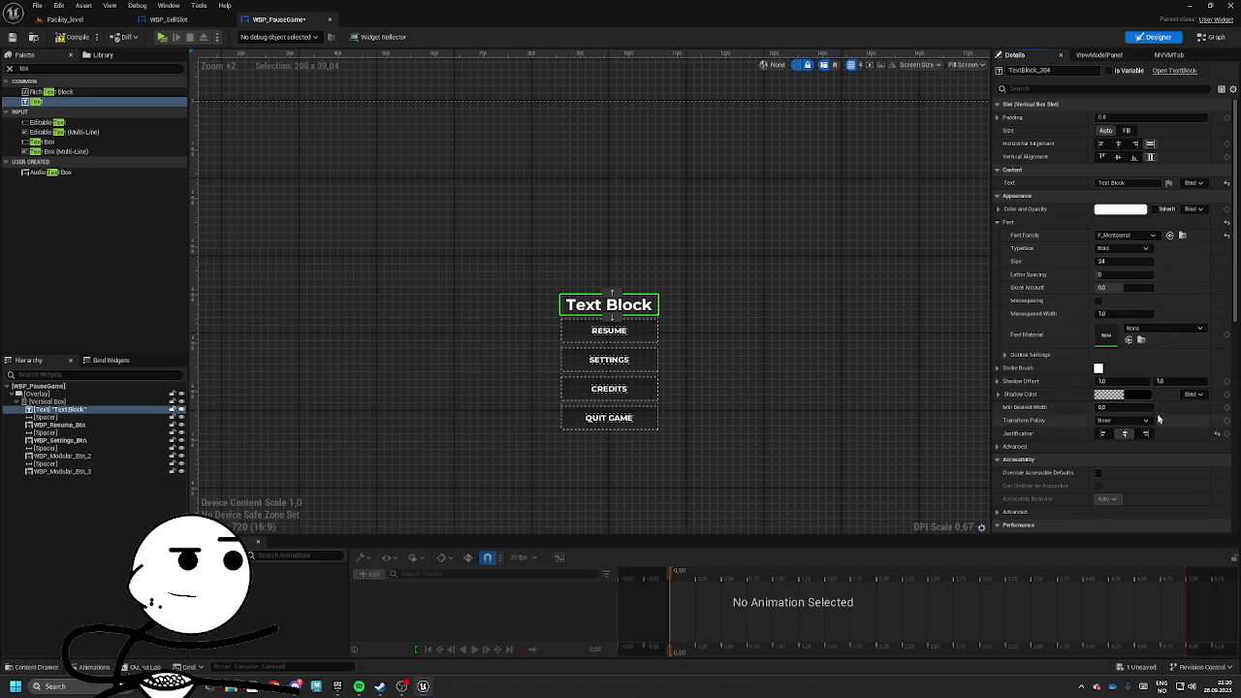
pyautogui.click(1130, 235)
pyautogui.click(1154, 417)
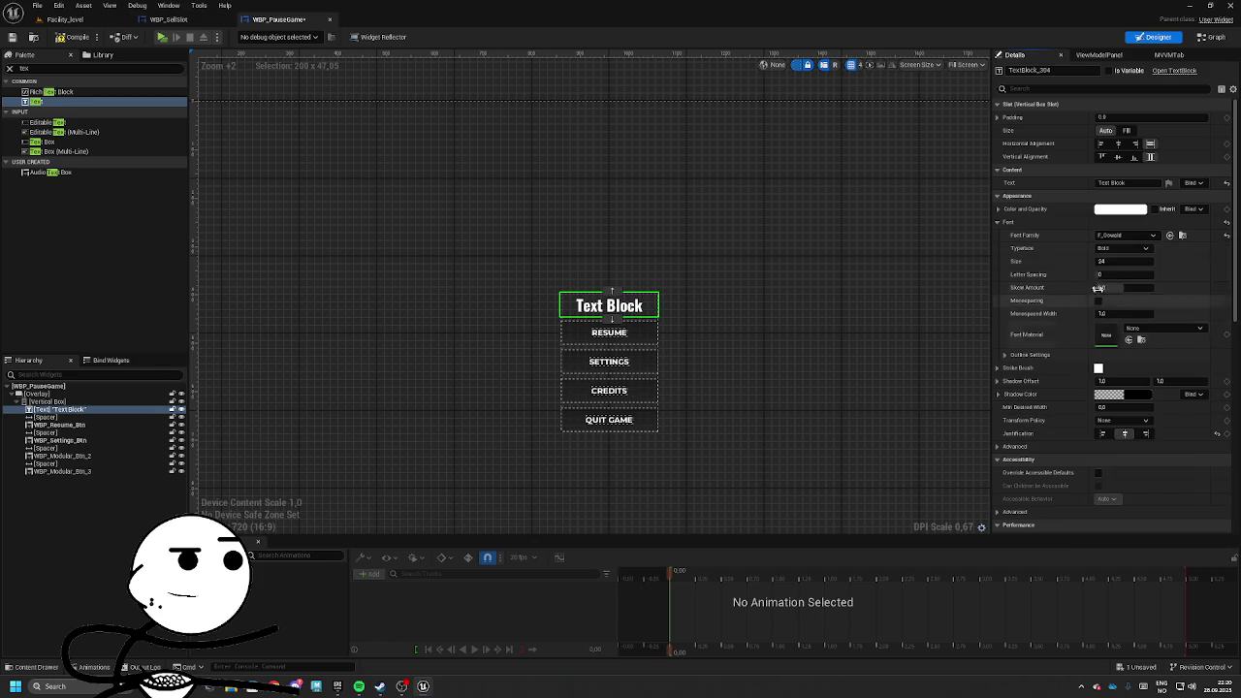
pyautogui.click(1110, 262)
pyautogui.write('32')
pyautogui.press('Return')
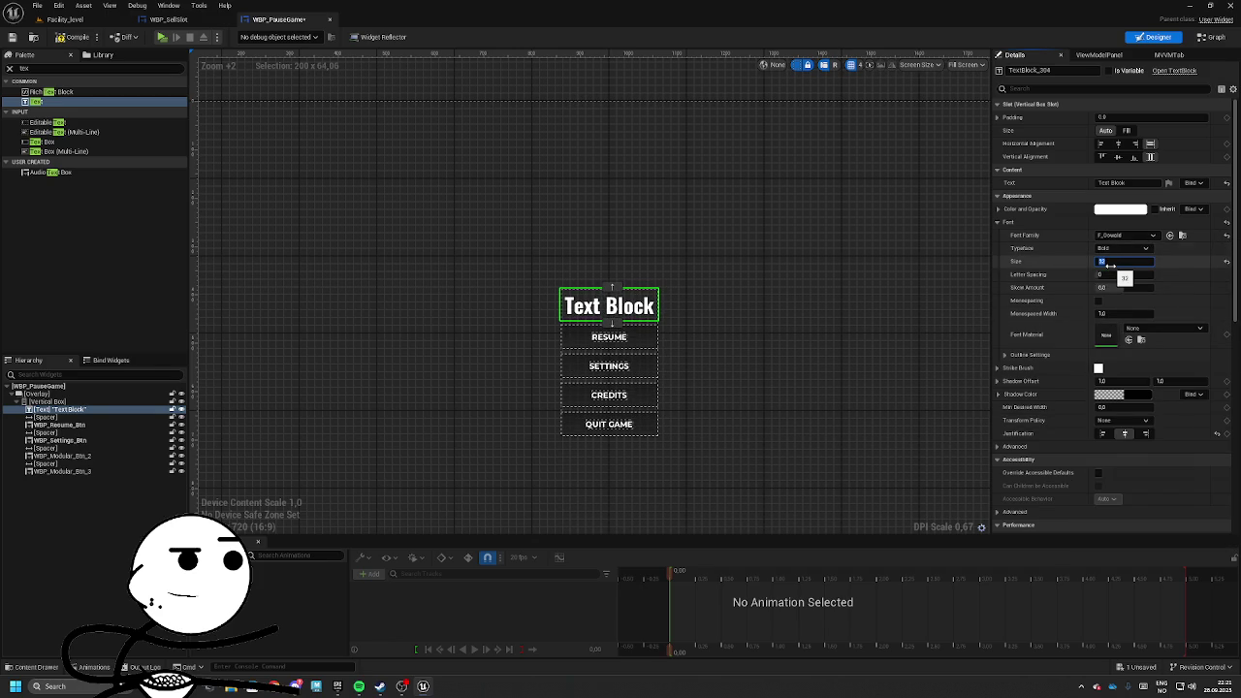
# Set the title text to 'Pause Menu' with Transform Policy To Upper.
pyautogui.click(1115, 183)
pyautogui.write('P')
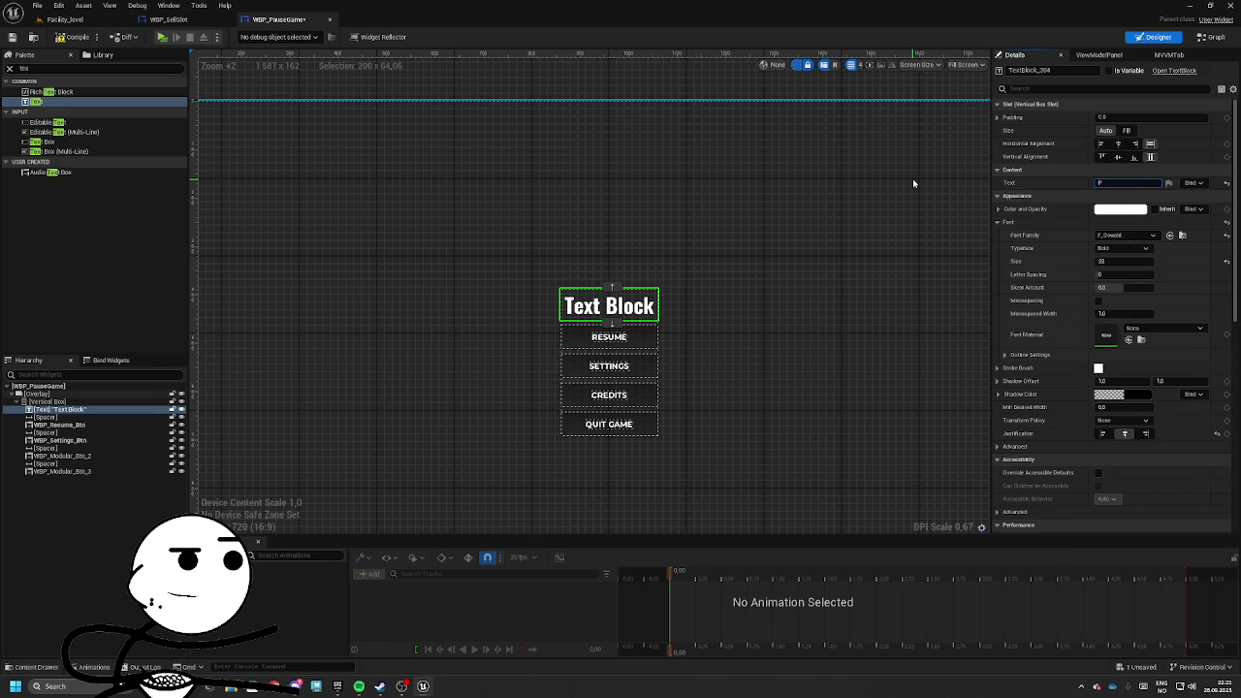
pyautogui.write('ause Menu')
pyautogui.press('Return')
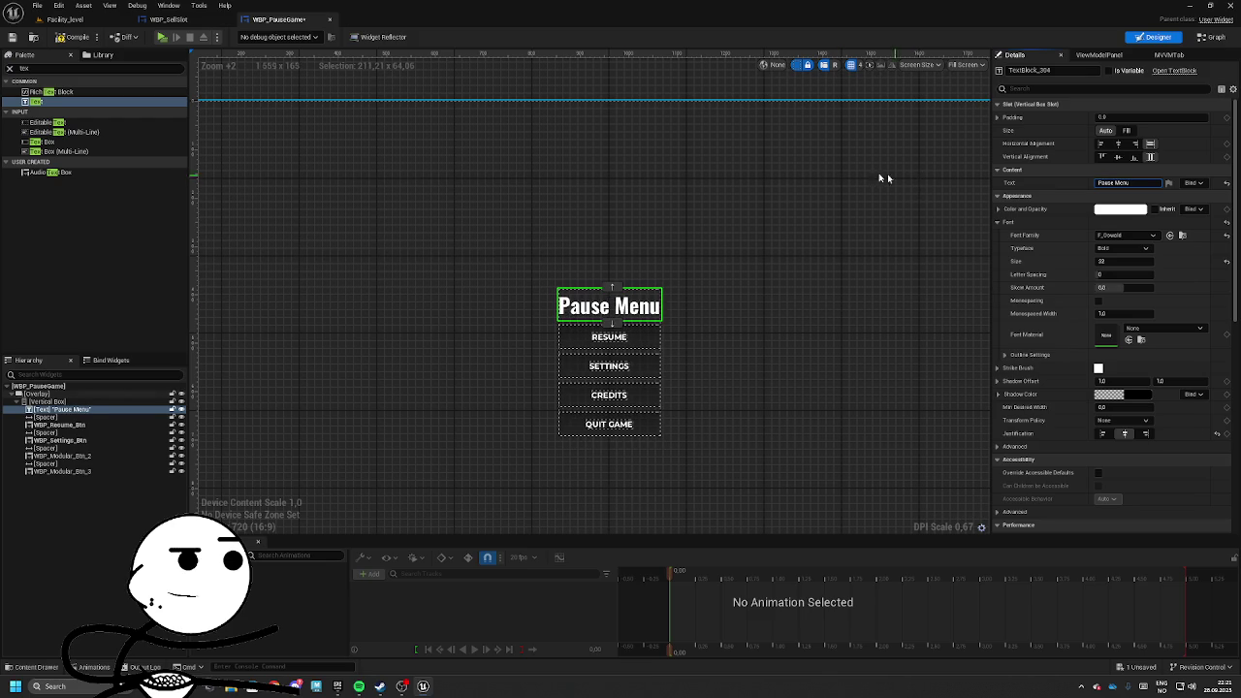
pyautogui.click(1124, 419)
pyautogui.click(1110, 448)
pyautogui.scroll(-3, 945, 471)
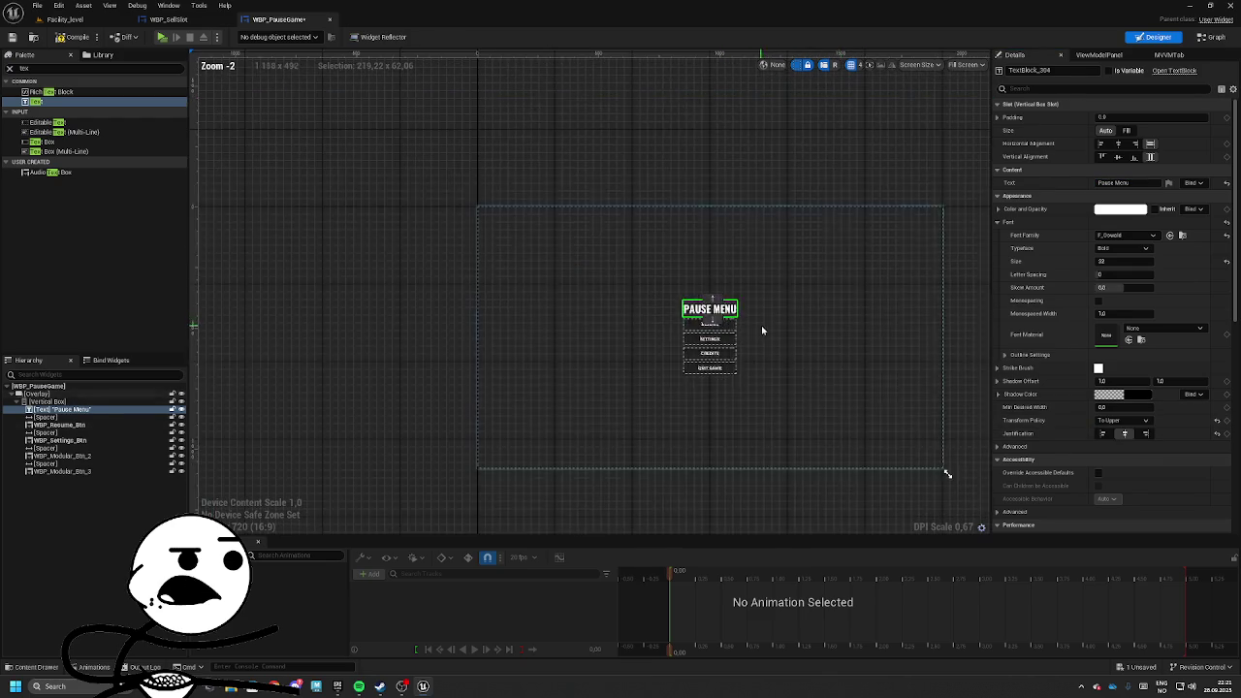
pyautogui.scroll(5, 684, 320)
pyautogui.click(682, 303)
# Wrap the Vertical Box in a Background Blur with strength 100, trying Fill alignment.
pyautogui.scroll(-5, 643, 353)
pyautogui.click(569, 308)
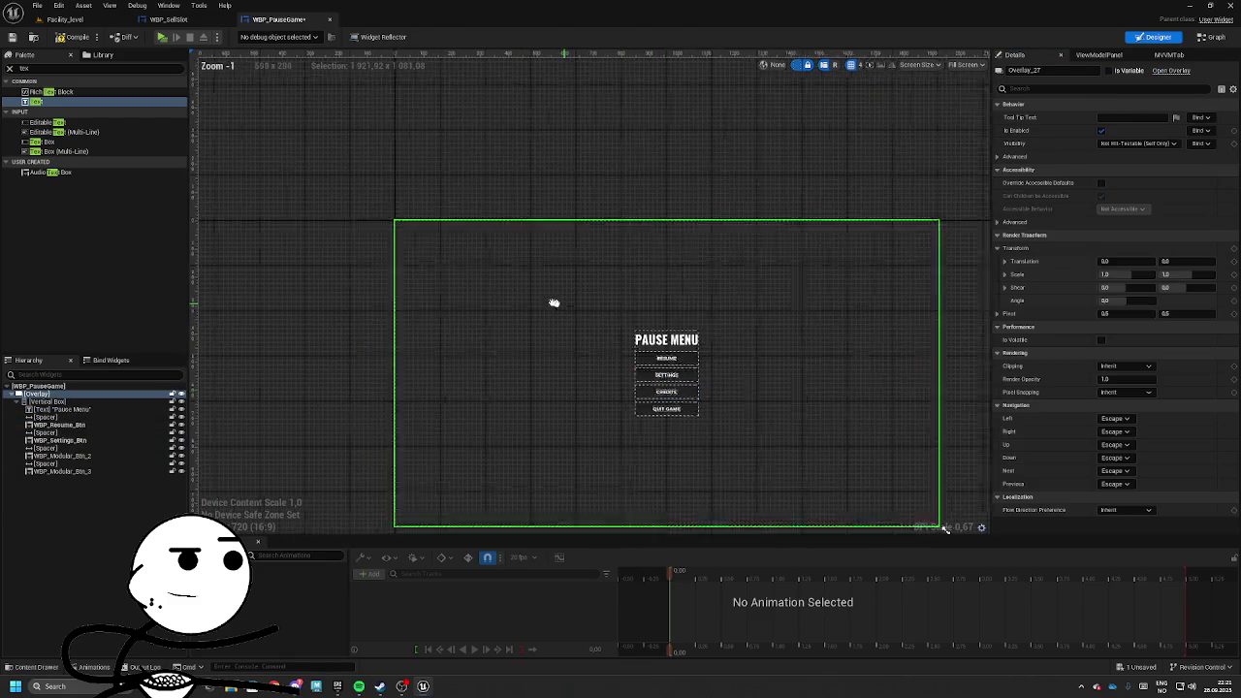
pyautogui.rightClick(44, 401)
pyautogui.moveTo(68, 509)
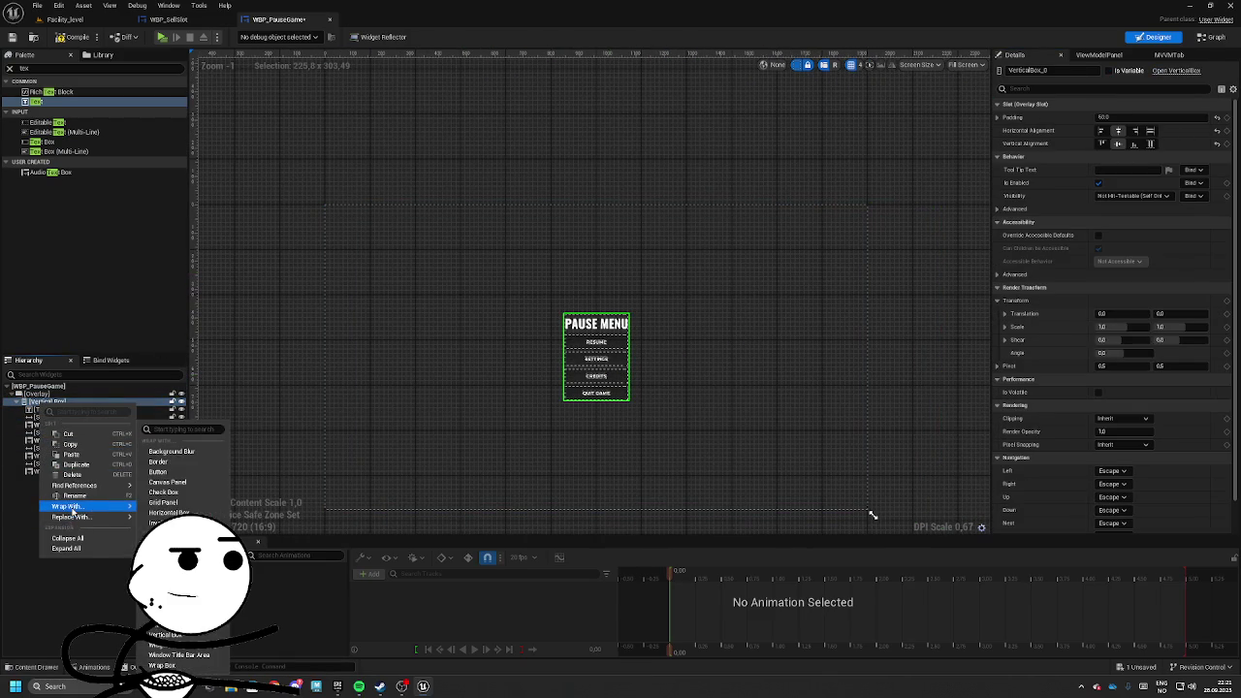
pyautogui.click(179, 462)
pyautogui.click(56, 401)
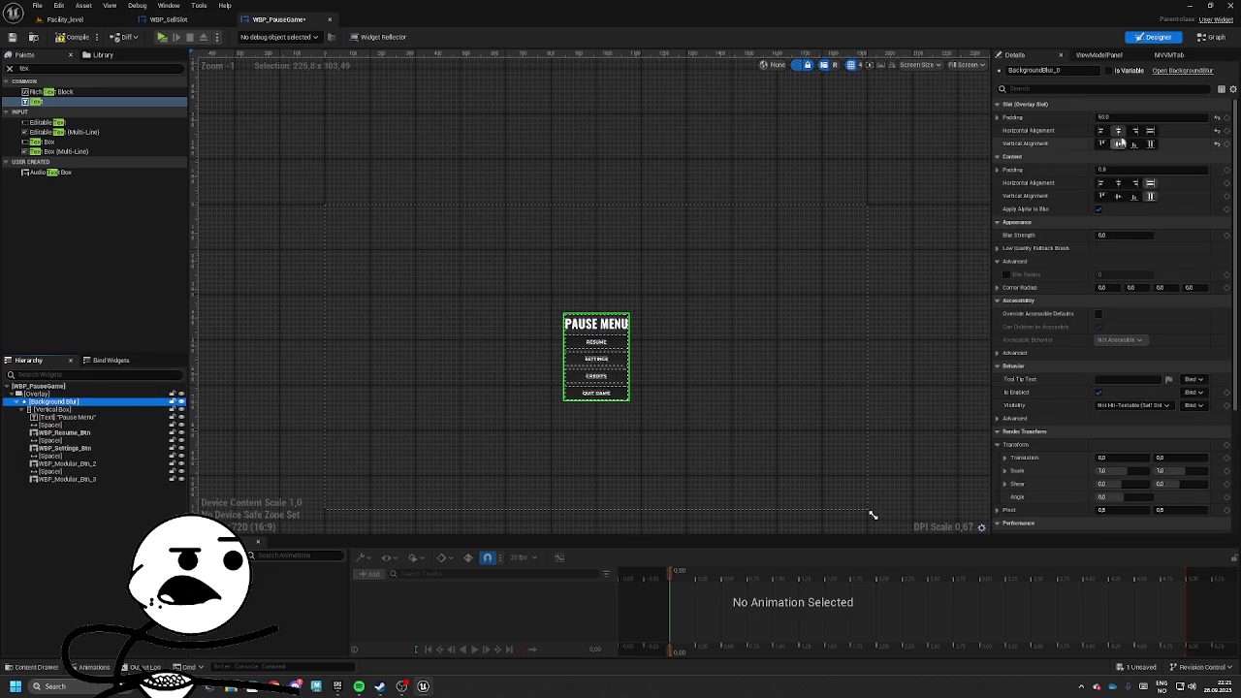
pyautogui.click(1120, 236)
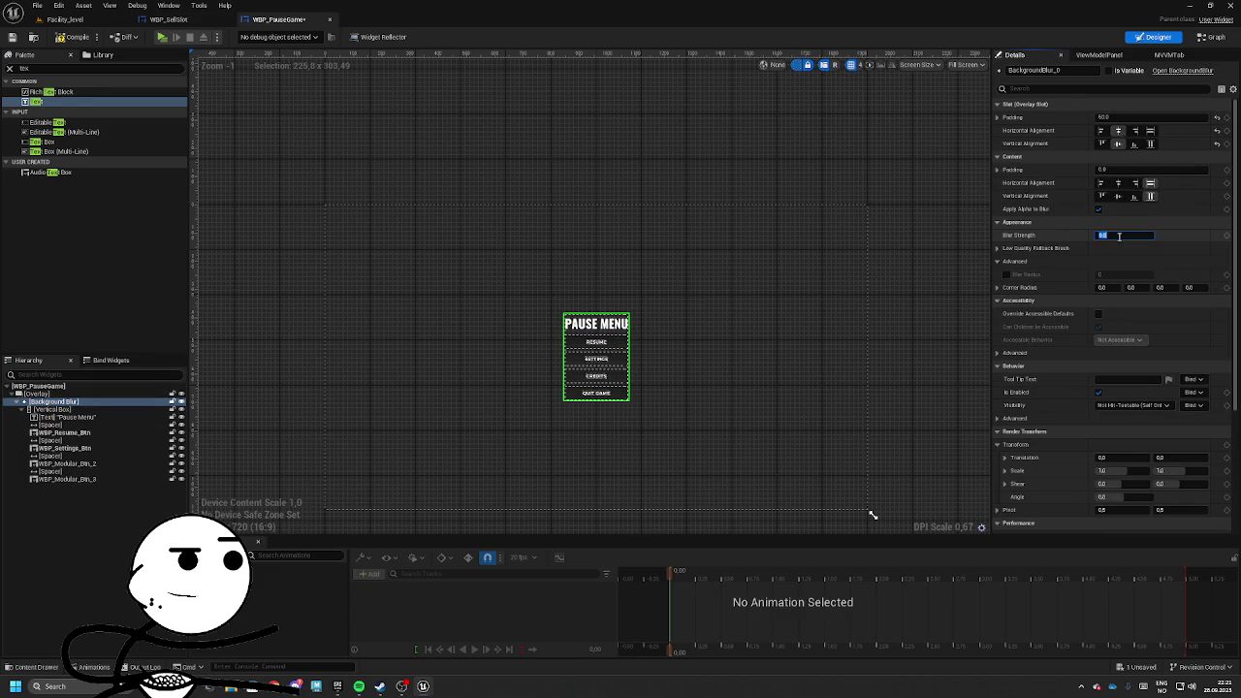
pyautogui.write('100')
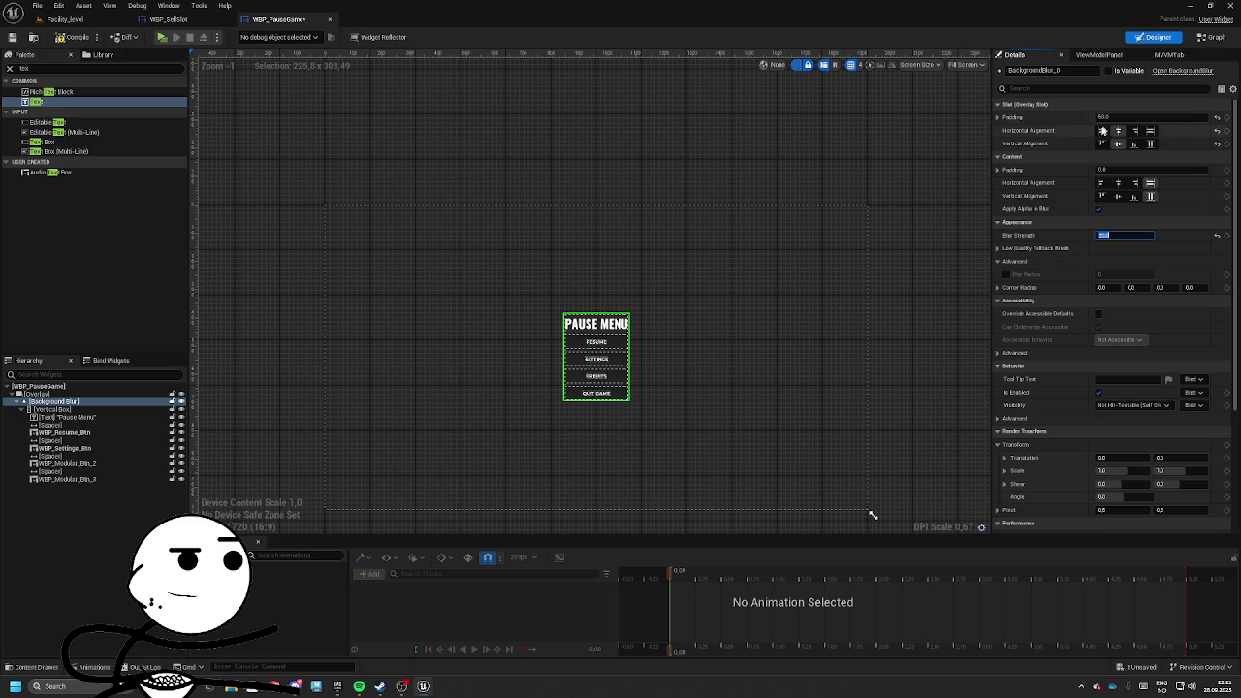
pyautogui.click(1151, 130)
pyautogui.click(1151, 143)
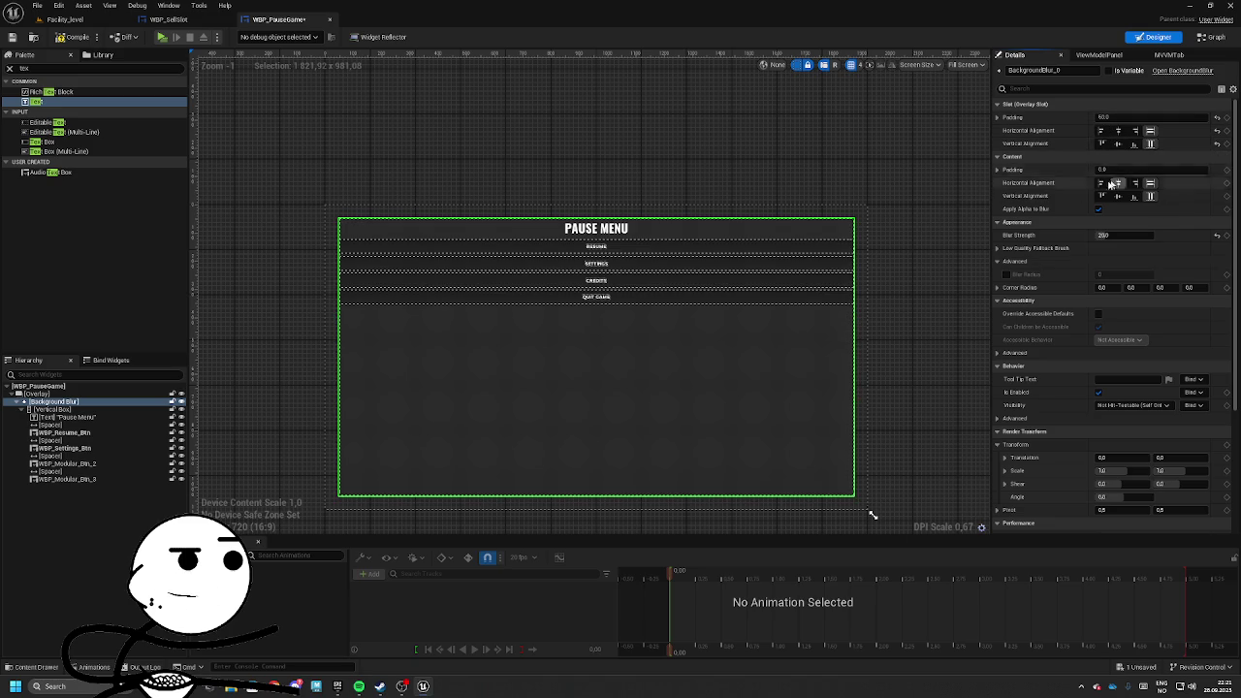
pyautogui.hotkey('ctrl', 'z')
pyautogui.hotkey('ctrl', 'z')
# Delete that blur and add a new Background Blur directly under Overlay.
pyautogui.press('Delete')
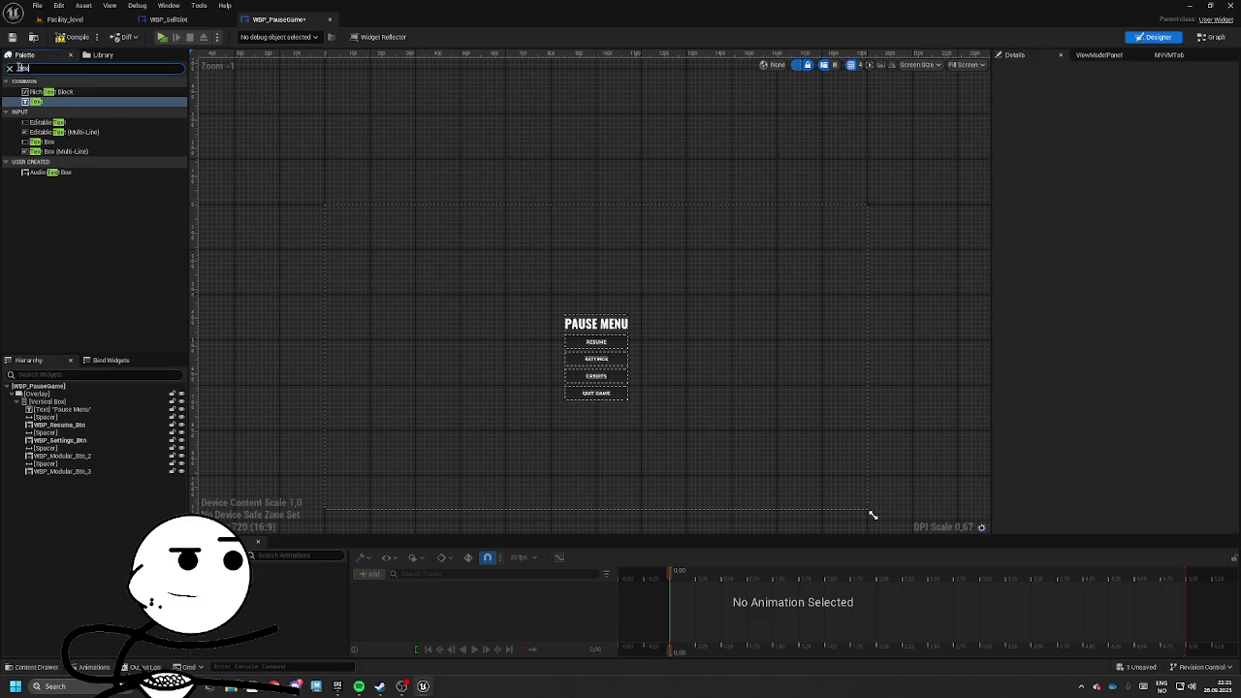
pyautogui.write('blur')
pyautogui.moveTo(48, 91)
pyautogui.mouseDown()
pyautogui.moveTo(88, 353)
pyautogui.moveTo(32, 401)
pyautogui.moveTo(44, 401)
pyautogui.mouseUp()
pyautogui.write('6')
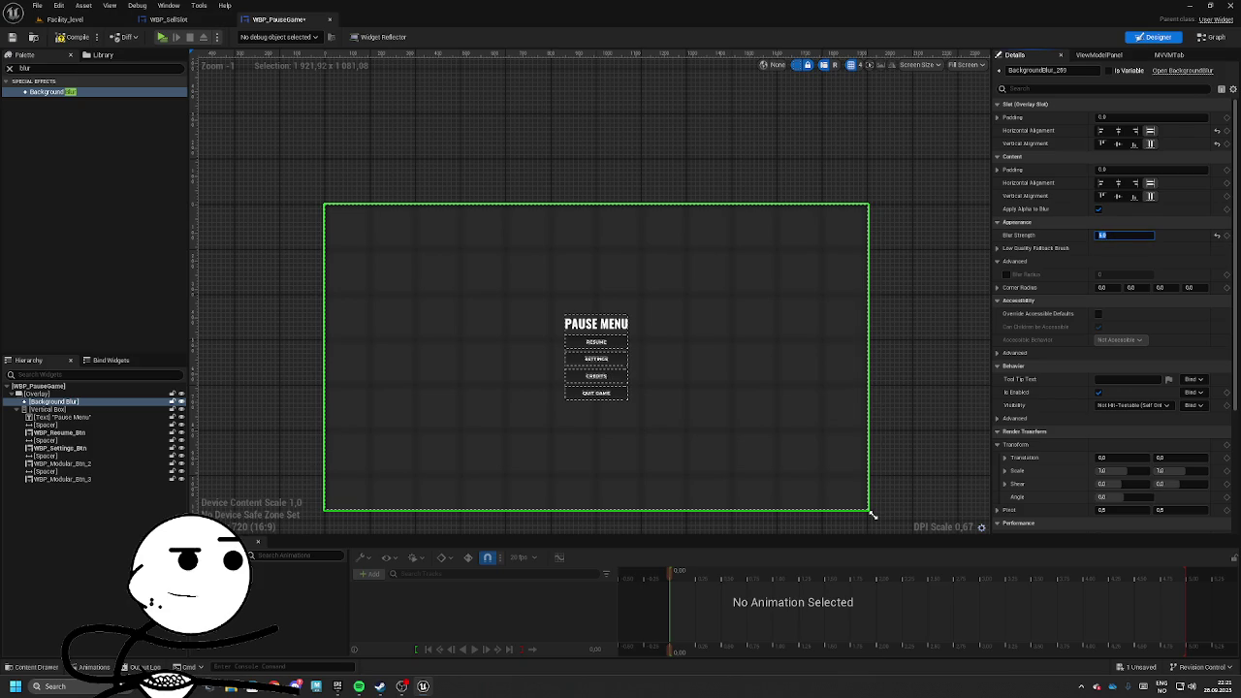
pyautogui.scroll(5, 560, 429)
pyautogui.click(683, 349)
pyautogui.scroll(-5, 1122, 497)
pyautogui.scroll(-5, 1121, 498)
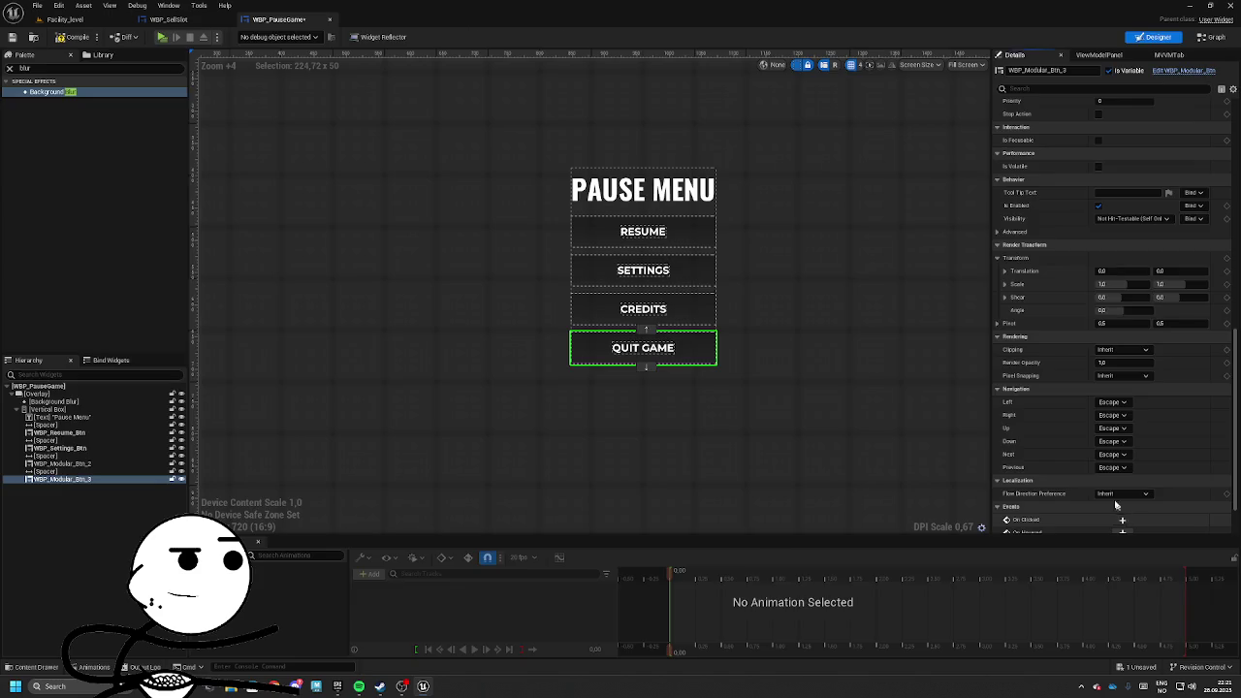
# Add an On Clicked event for QUIT GAME with Get Owning Player feeding Get HUD.
pyautogui.click(1122, 518)
pyautogui.moveTo(560, 365); pyautogui.dragTo(706, 337)
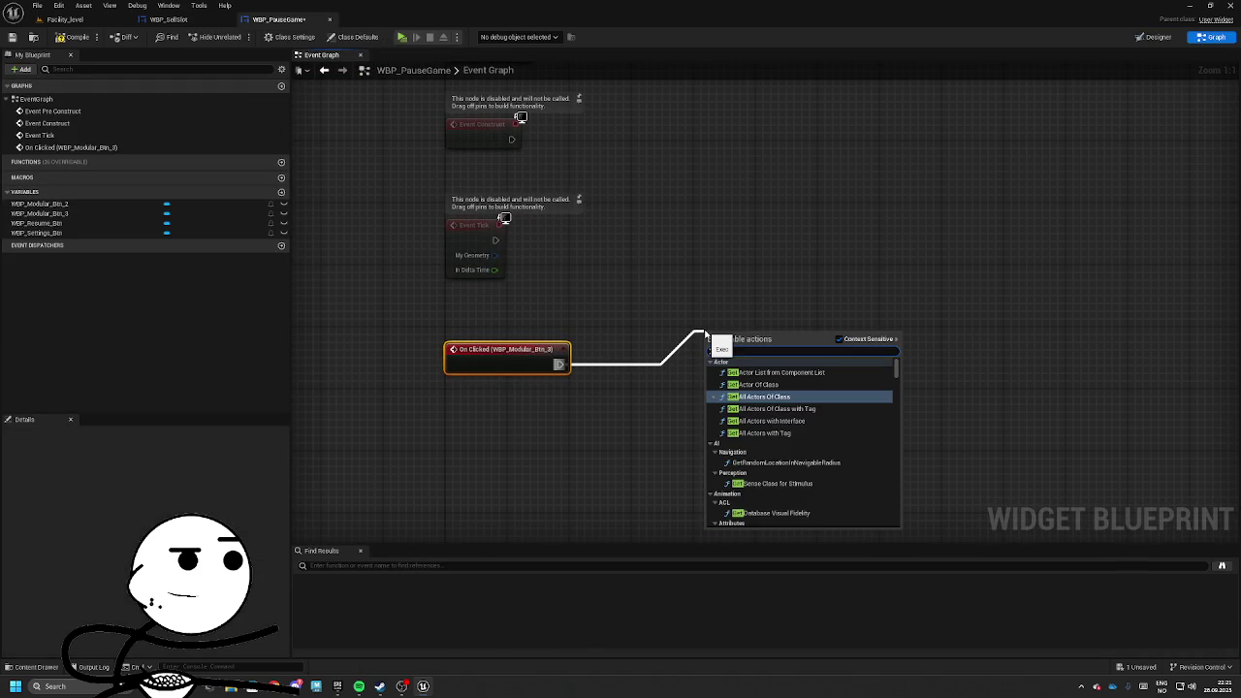
pyautogui.rightClick(519, 445)
pyautogui.write('get a')
pyautogui.scroll(-5, 617, 543)
pyautogui.scroll(-3, 617, 562)
pyautogui.click(577, 625)
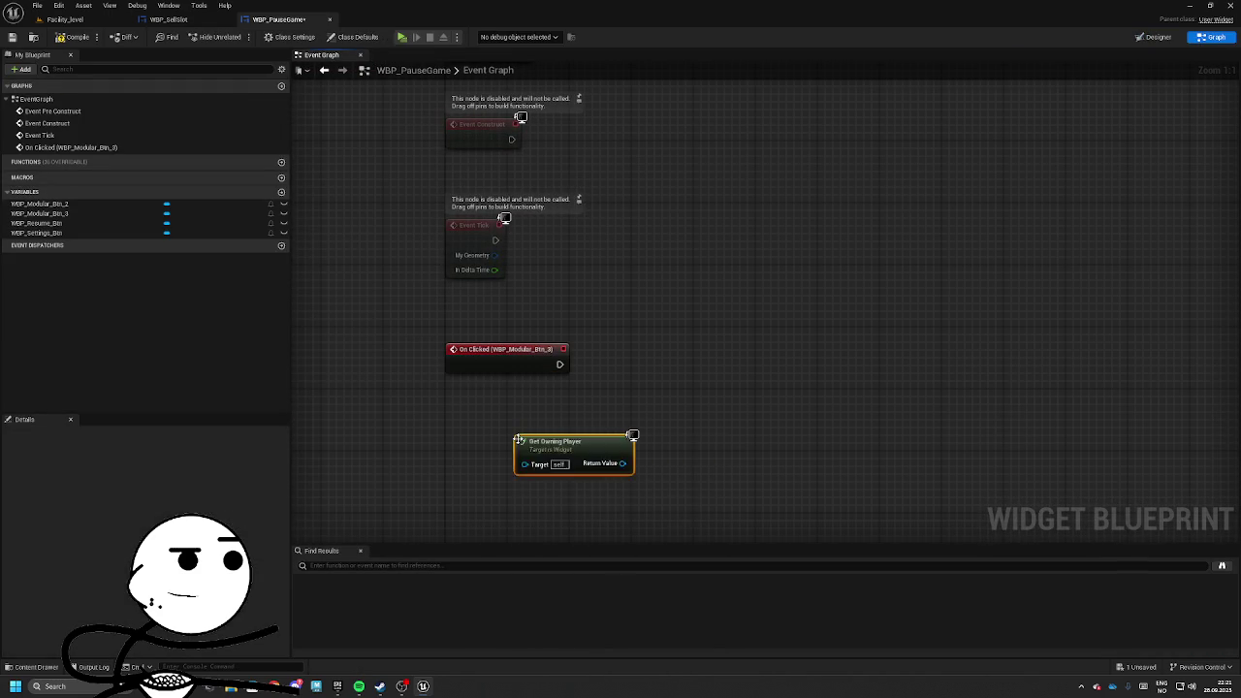
pyautogui.moveTo(622, 464); pyautogui.dragTo(684, 463)
pyautogui.write('get hud')
pyautogui.press('Return')
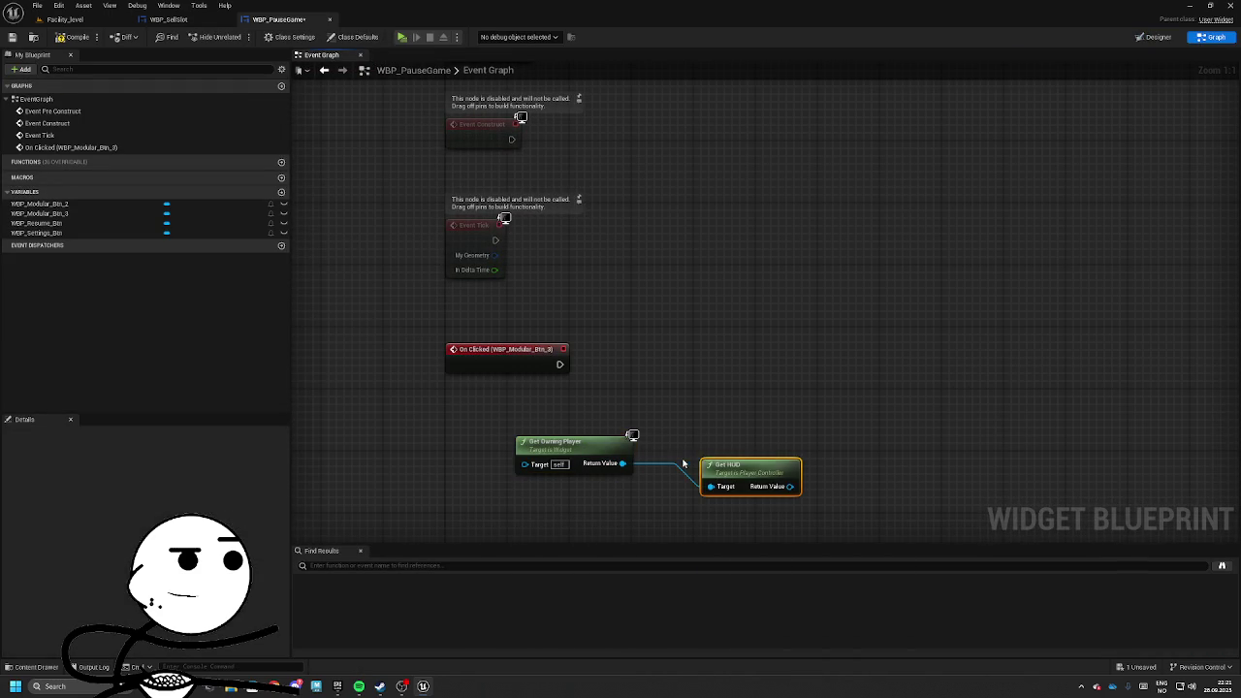
# Run Remove Widget on the HUD when clicked, passing Self as the User Widget.
pyautogui.moveTo(786, 493)
pyautogui.mouseDown()
pyautogui.moveTo(842, 463)
pyautogui.moveTo(844, 429)
pyautogui.mouseUp()
pyautogui.write('remov eme')
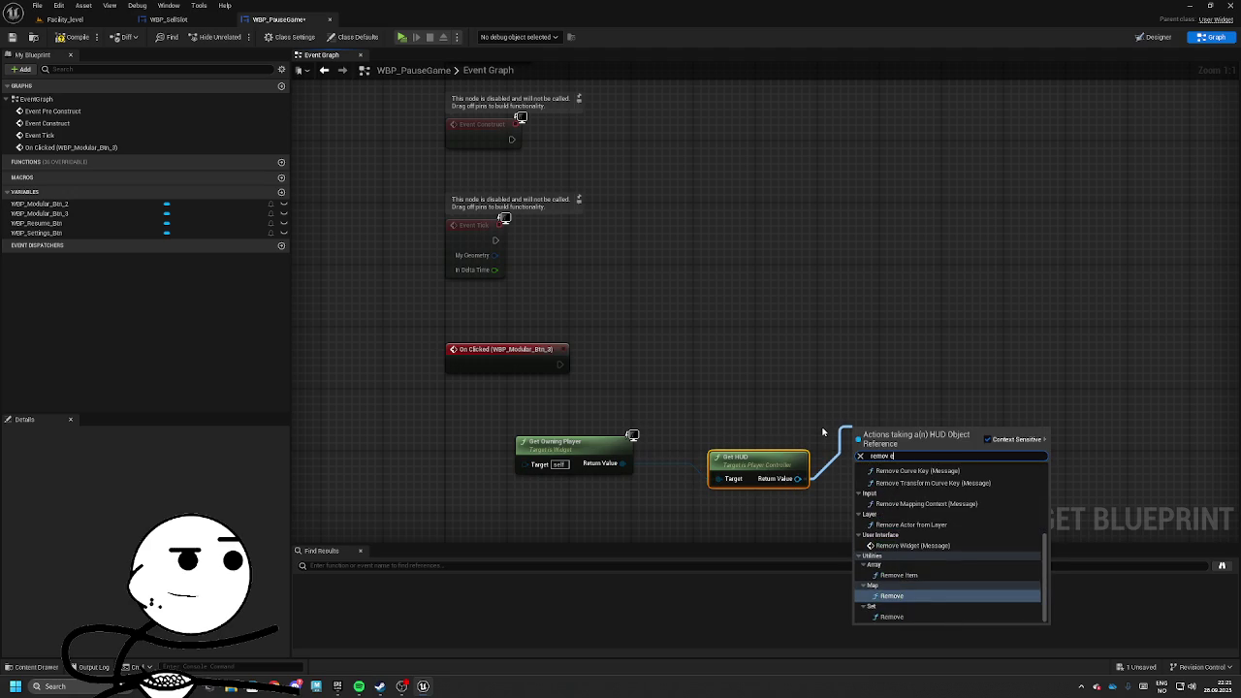
pyautogui.press('BackSpace')
pyautogui.press('BackSpace')
pyautogui.press('BackSpace')
pyautogui.write('e men')
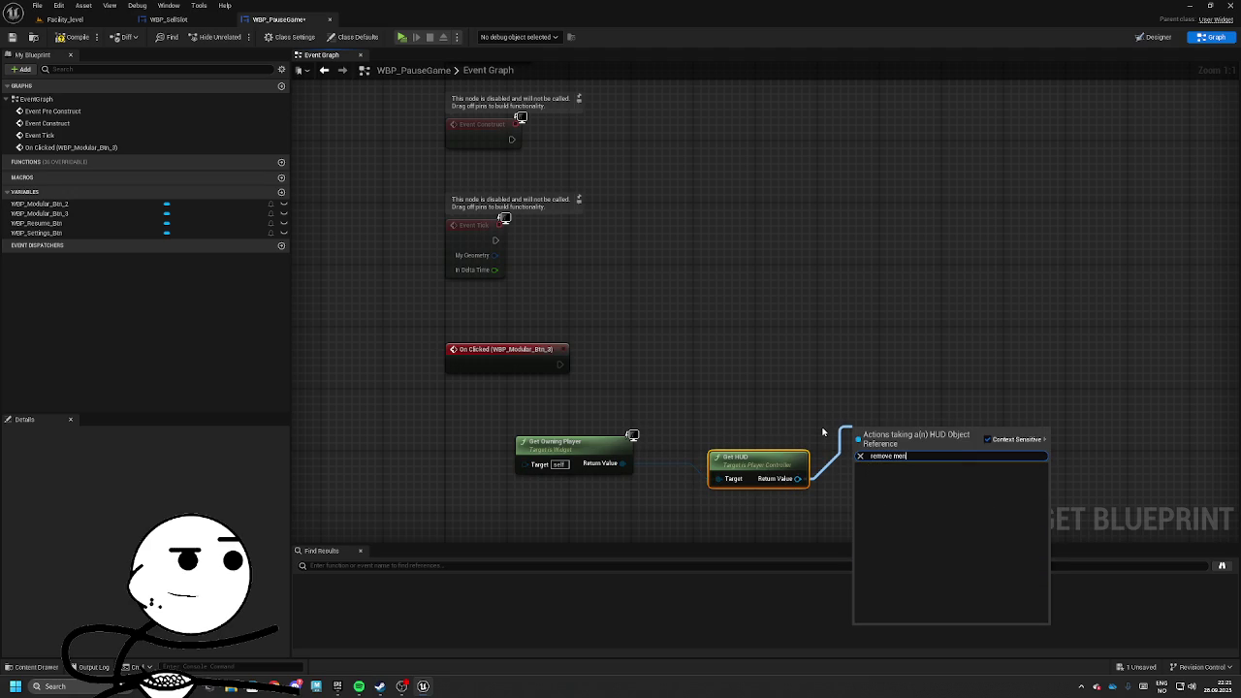
pyautogui.press('BackSpace')
pyautogui.press('BackSpace')
pyautogui.press('BackSpace')
pyautogui.write('wid')
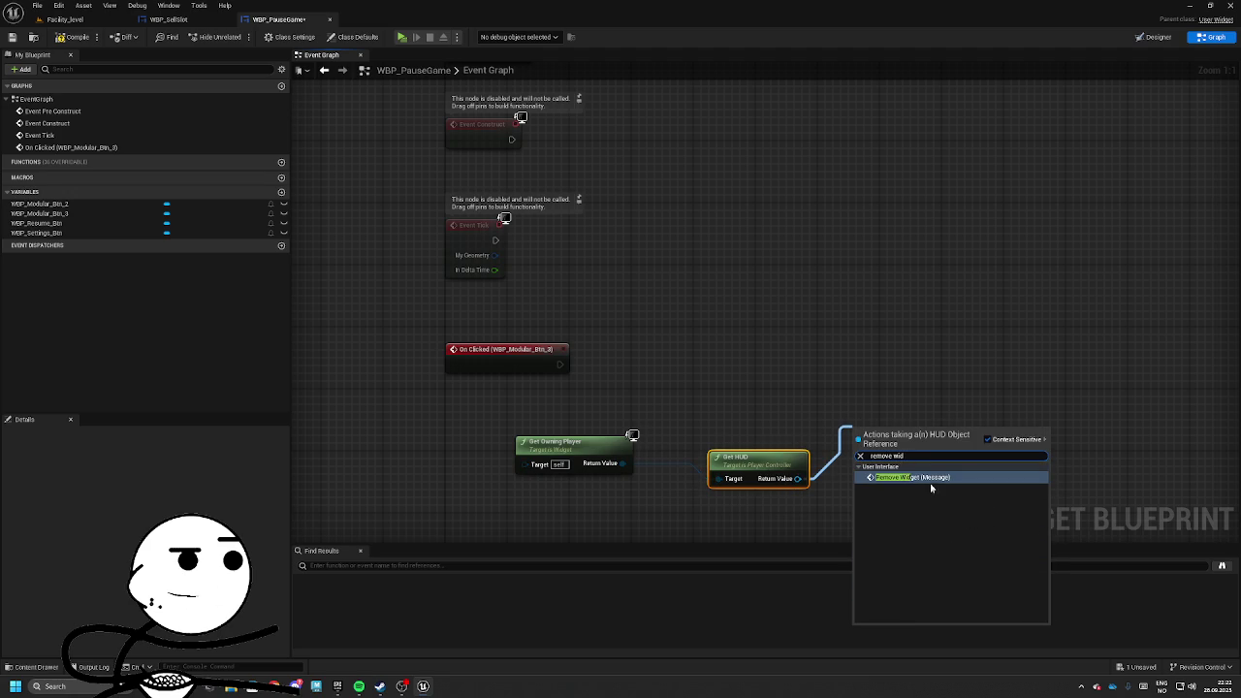
pyautogui.click(931, 480)
pyautogui.moveTo(887, 431)
pyautogui.mouseDown()
pyautogui.moveTo(866, 308)
pyautogui.moveTo(565, 366)
pyautogui.mouseUp()
pyautogui.moveTo(873, 310); pyautogui.dragTo(860, 333)
pyautogui.write('self')
pyautogui.moveTo(826, 385); pyautogui.dragTo(498, 493)
pyautogui.press('Return')
# Group the click logic in a '[Back]' comment and delete the three unused disabled events.
pyautogui.moveTo(727, 458); pyautogui.dragTo(578, 396)
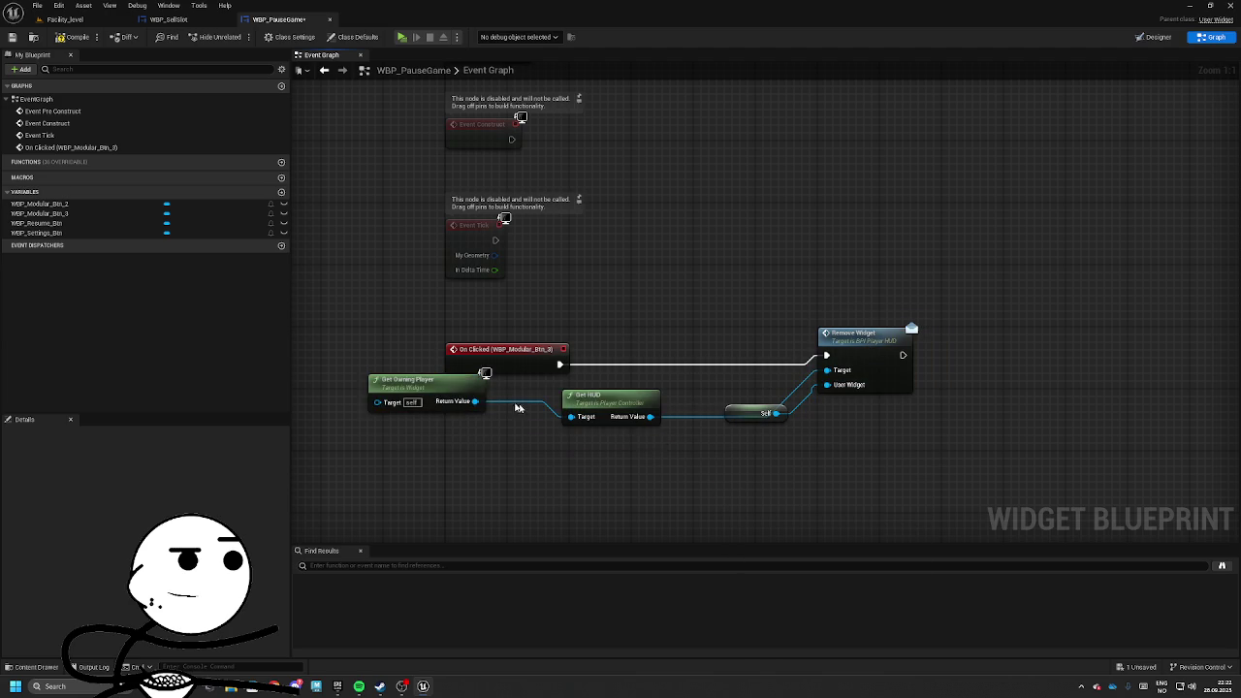
pyautogui.moveTo(488, 386); pyautogui.dragTo(561, 378)
pyautogui.moveTo(757, 413)
pyautogui.mouseDown()
pyautogui.moveTo(801, 415)
pyautogui.moveTo(695, 437)
pyautogui.mouseUp()
pyautogui.moveTo(432, 325); pyautogui.dragTo(926, 455)
pyautogui.write('c[Back]')
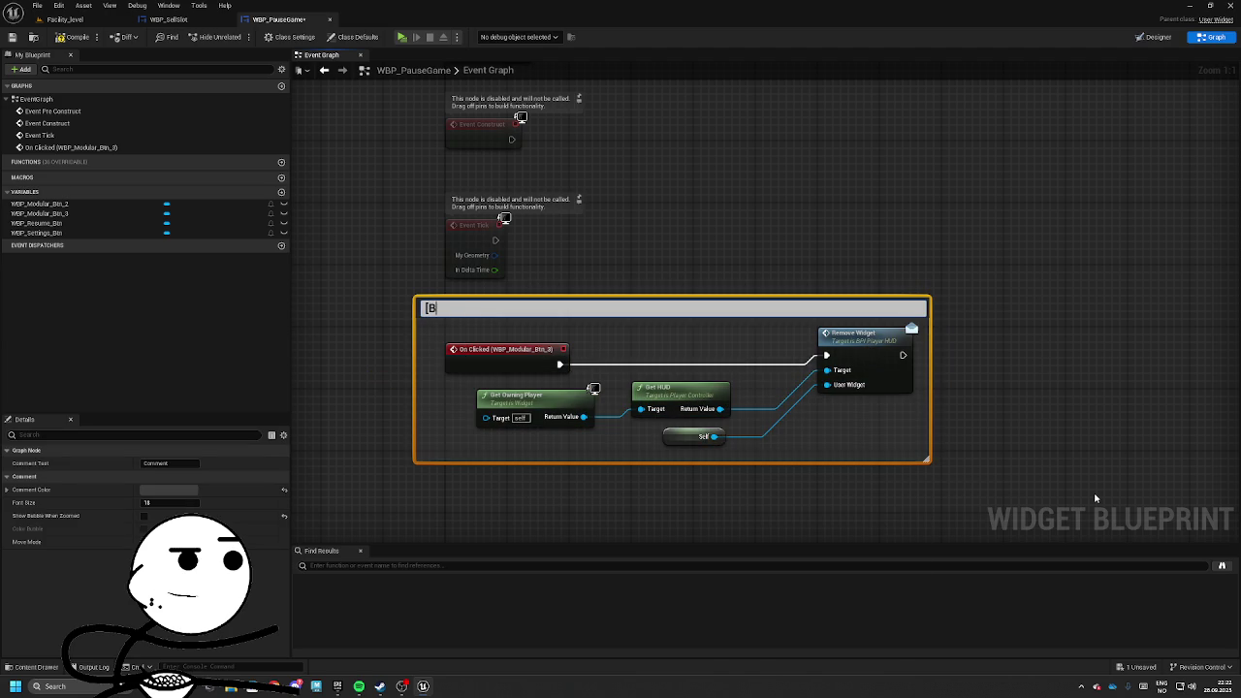
pyautogui.press('Return')
pyautogui.moveTo(671, 338); pyautogui.dragTo(701, 374)
pyautogui.moveTo(601, 286); pyautogui.dragTo(456, 83)
pyautogui.press('Delete')
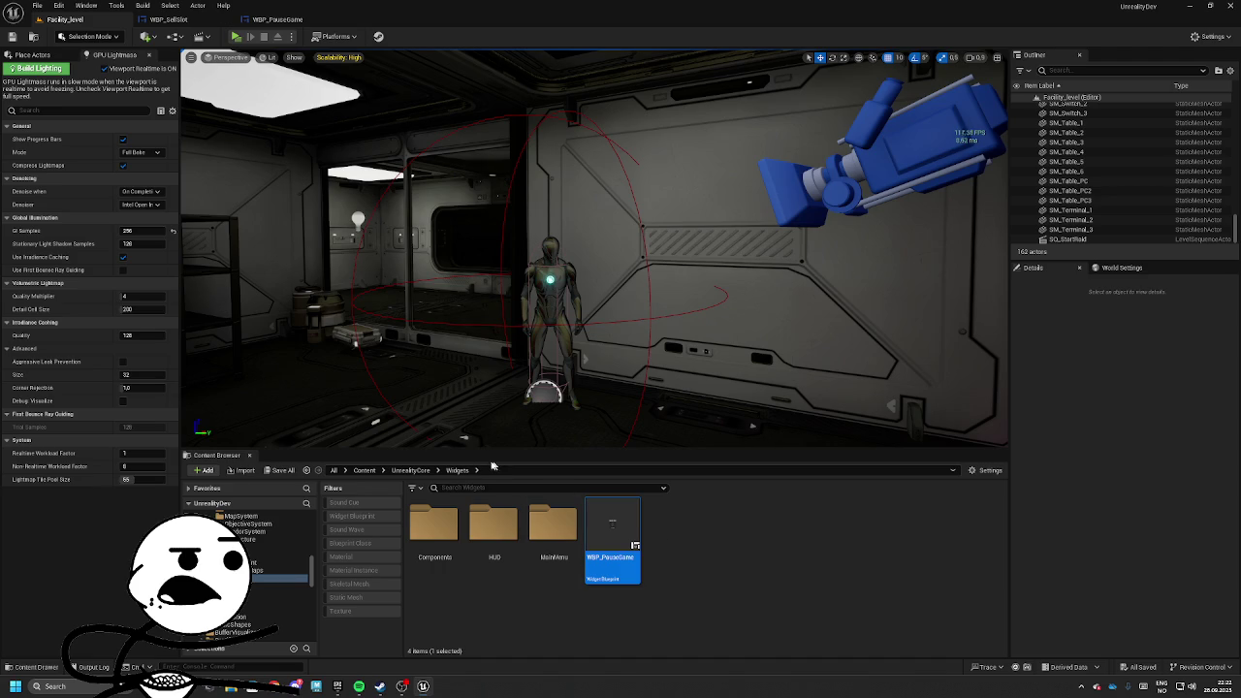
# Open the level's BP_Facility_PC player controller blueprint and inspect its graph.
pyautogui.click(410, 470)
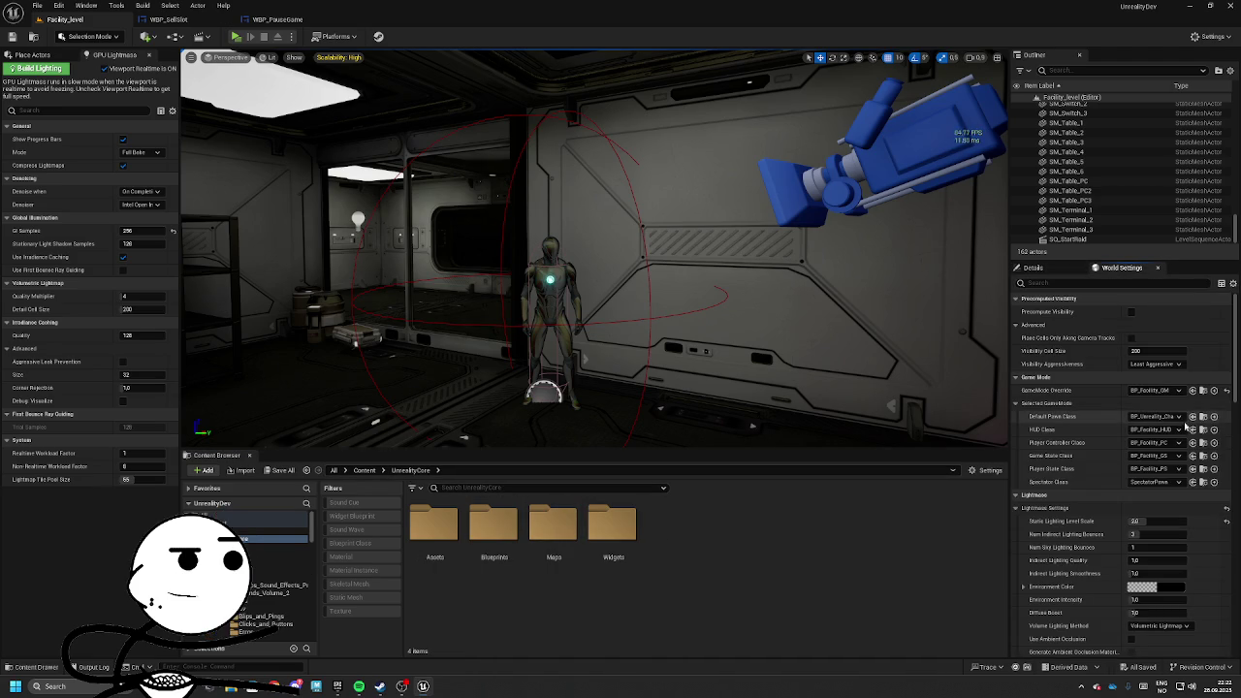
pyautogui.click(1204, 442)
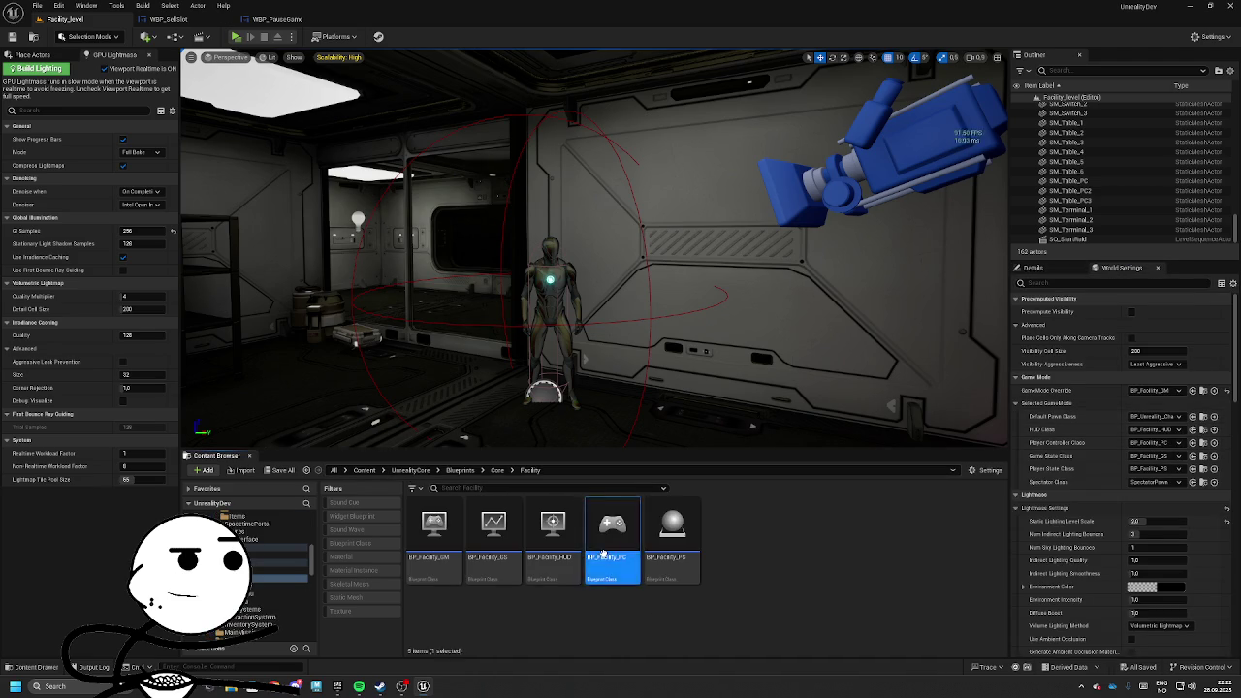
pyautogui.doubleClick(612, 540)
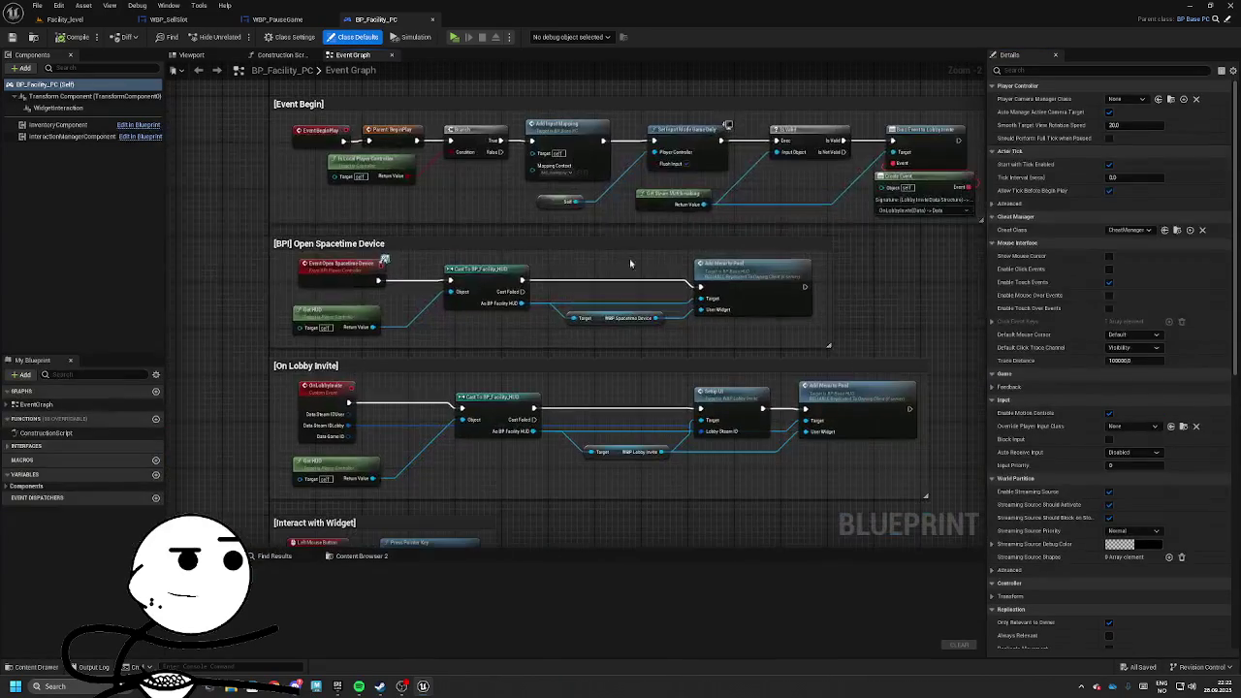
pyautogui.moveTo(794, 420)
pyautogui.mouseDown()
pyautogui.moveTo(874, 432)
pyautogui.moveTo(875, 416)
pyautogui.moveTo(620, 349)
pyautogui.mouseUp()
pyautogui.click(448, 381)
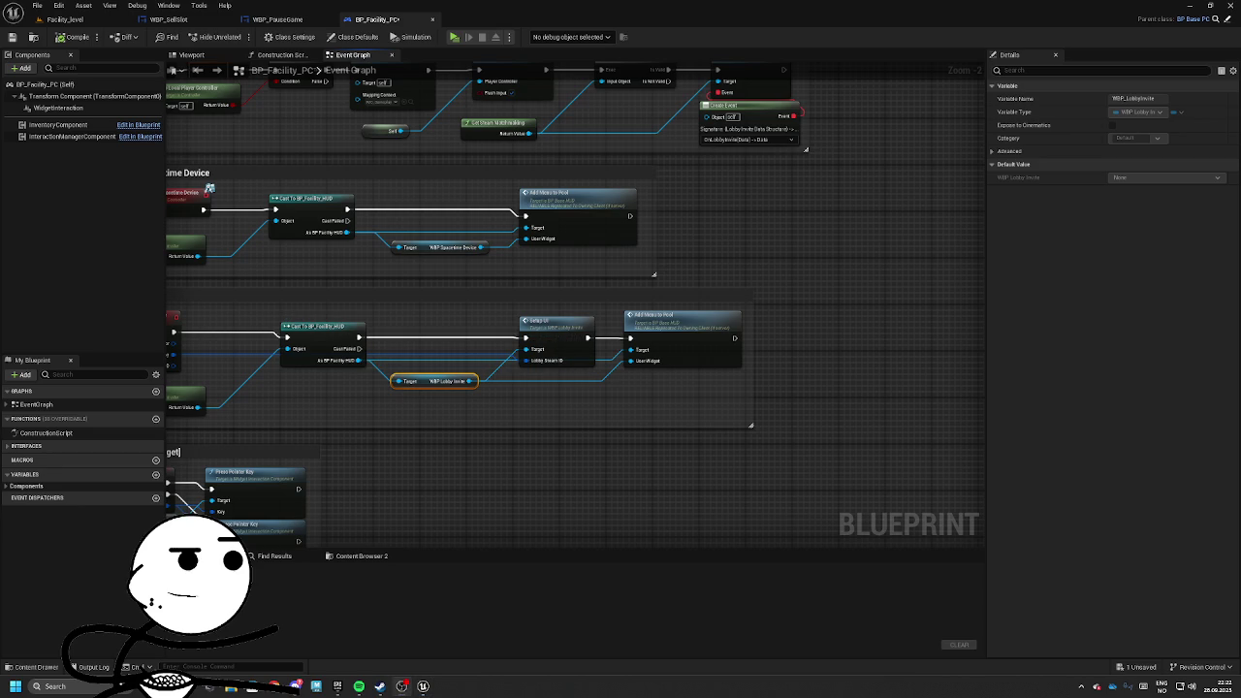
pyautogui.scroll(-2, 799, 313)
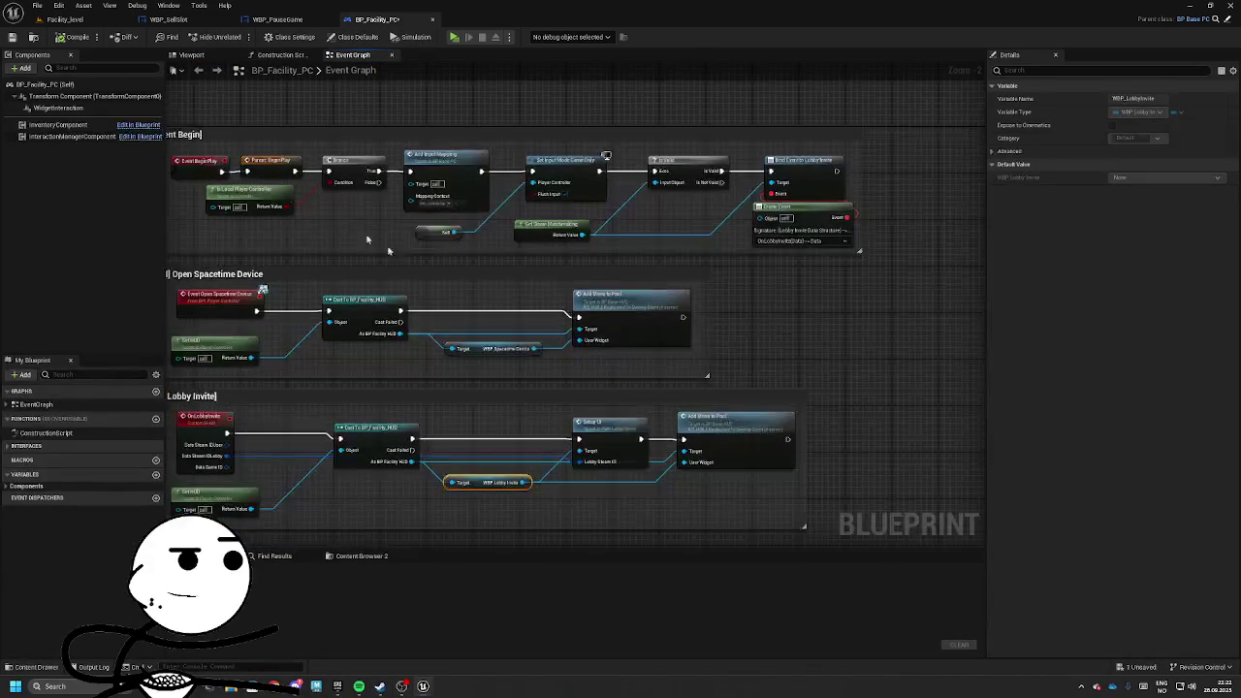
pyautogui.scroll(2, 479, 297)
# Back in Facility_level, locate BP_Facility_HUD from World Settings and browse to Blueprints/Core.
pyautogui.click(65, 19)
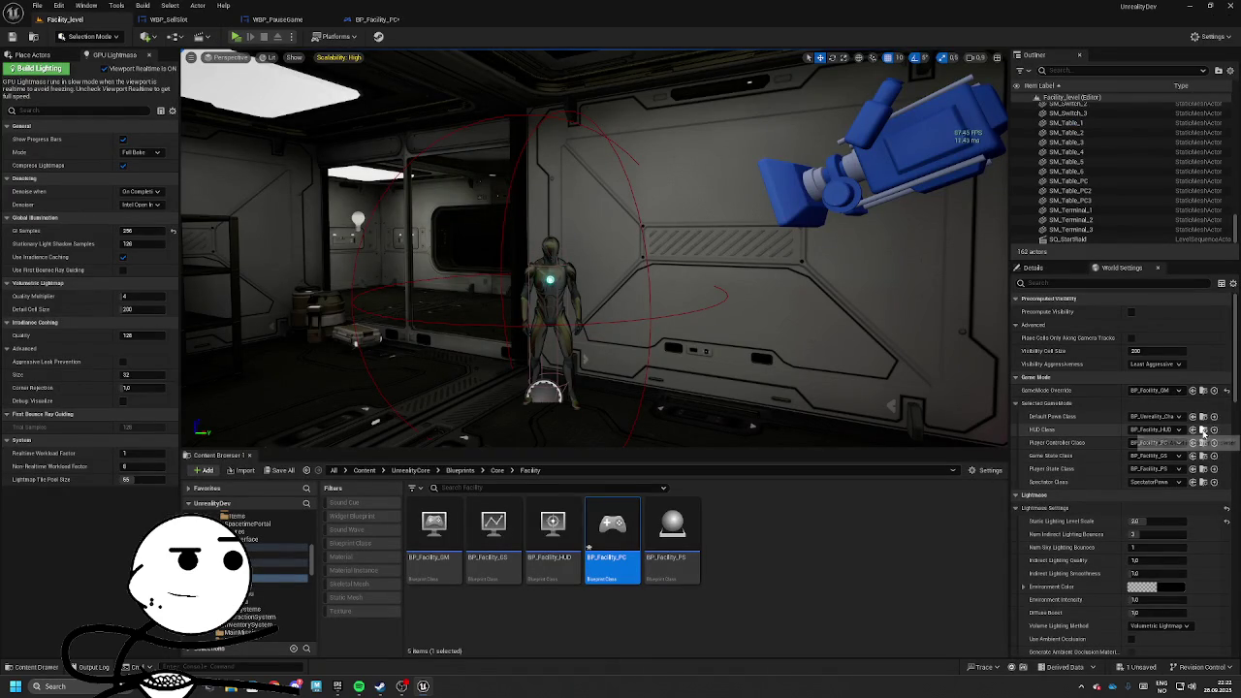
pyautogui.click(1036, 268)
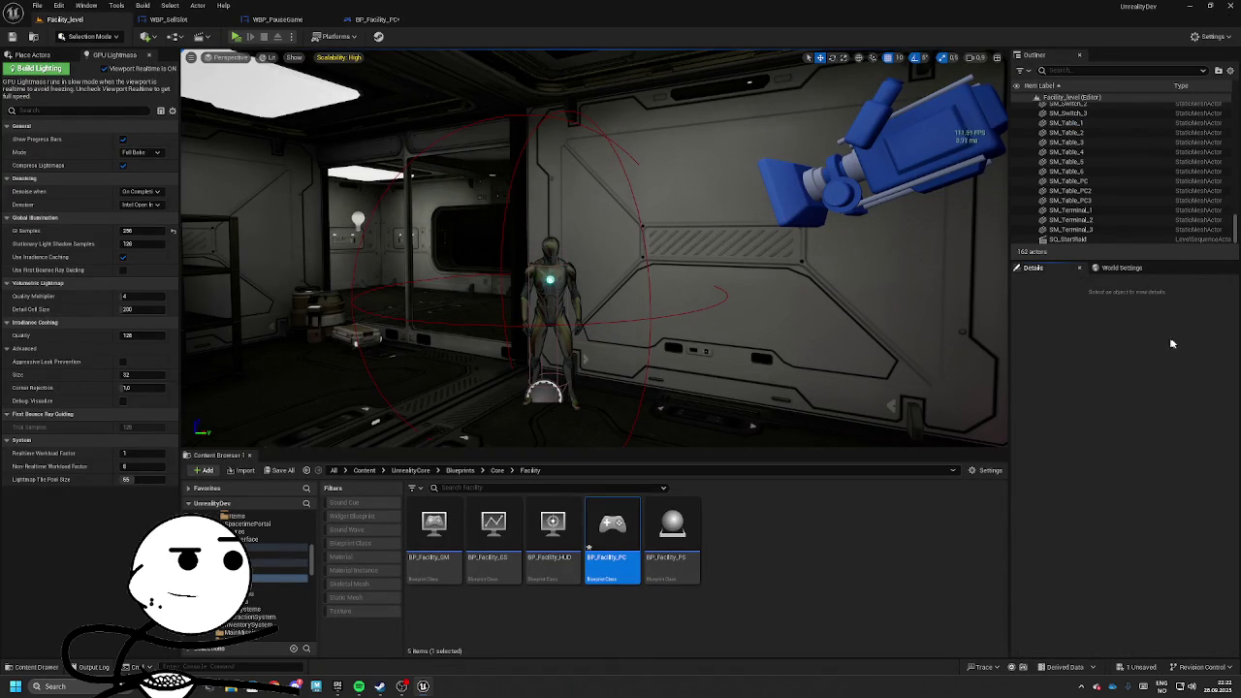
pyautogui.click(1122, 268)
pyautogui.click(1203, 429)
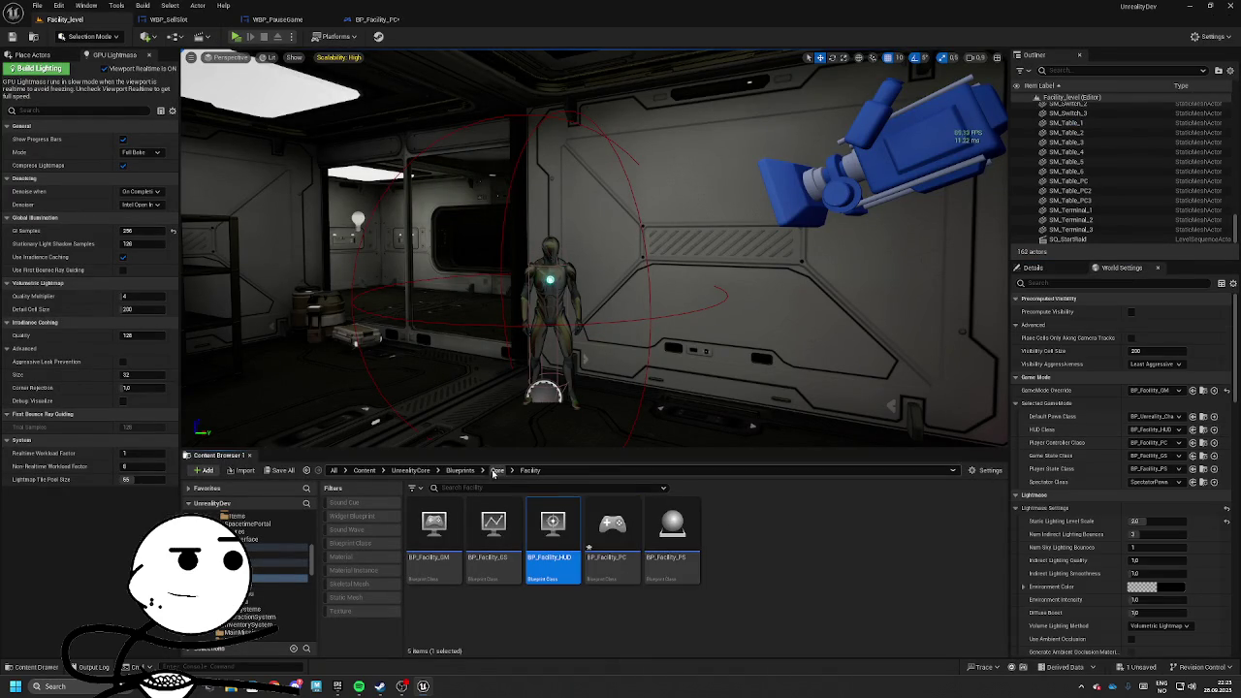
pyautogui.click(497, 471)
pyautogui.click(427, 539)
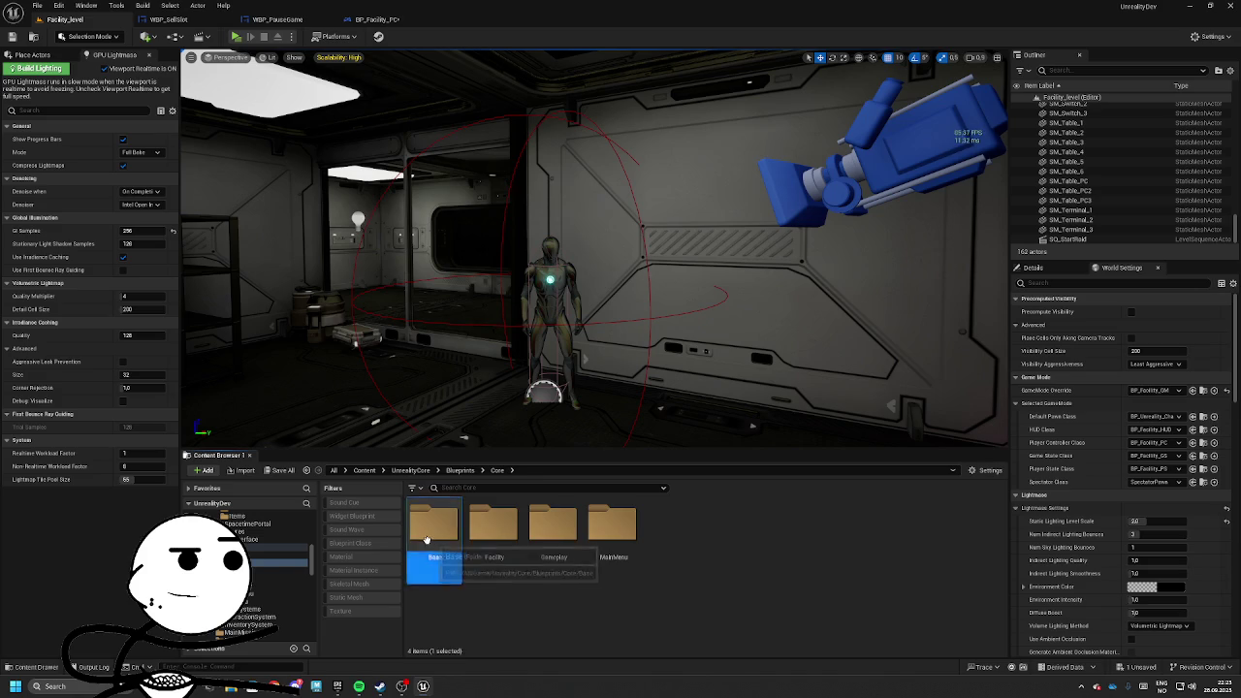
# Open BP_Base_HUD and add a custom event named UI_CreatePauseMenu.
pyautogui.doubleClick(427, 540)
pyautogui.doubleClick(554, 528)
pyautogui.scroll(-4, 747, 298)
pyautogui.scroll(4, 748, 298)
pyautogui.rightClick(643, 419)
pyautogui.write('custom')
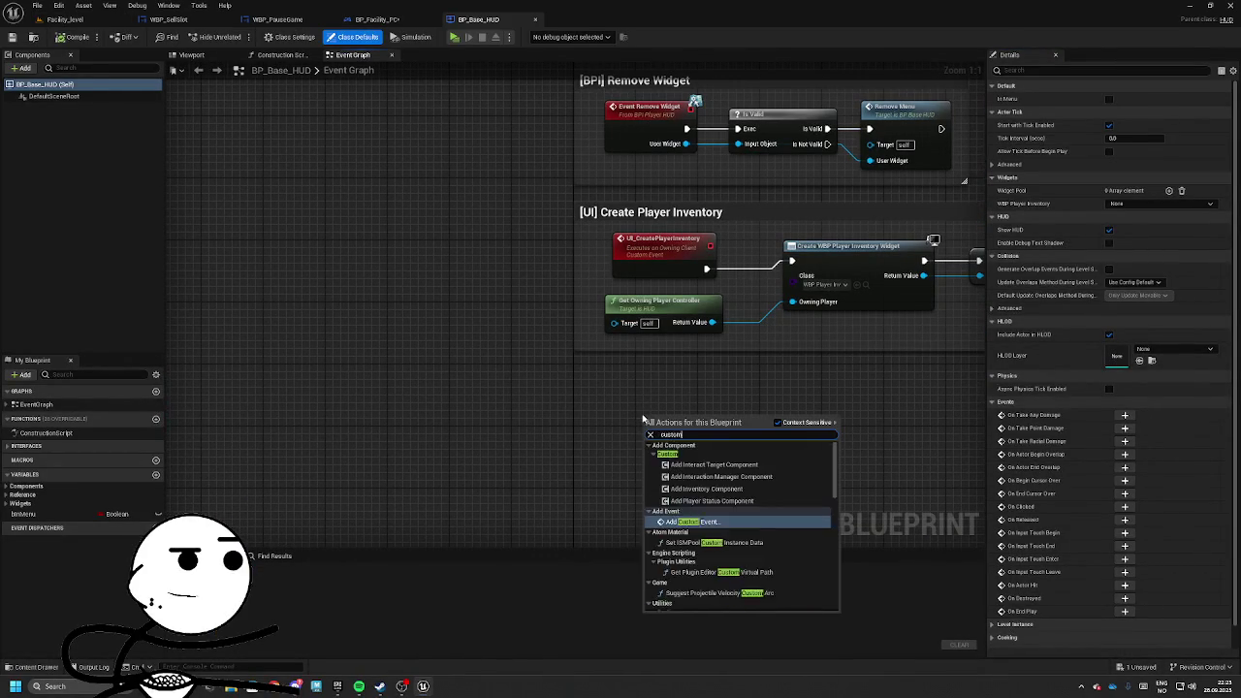
pyautogui.press('Return')
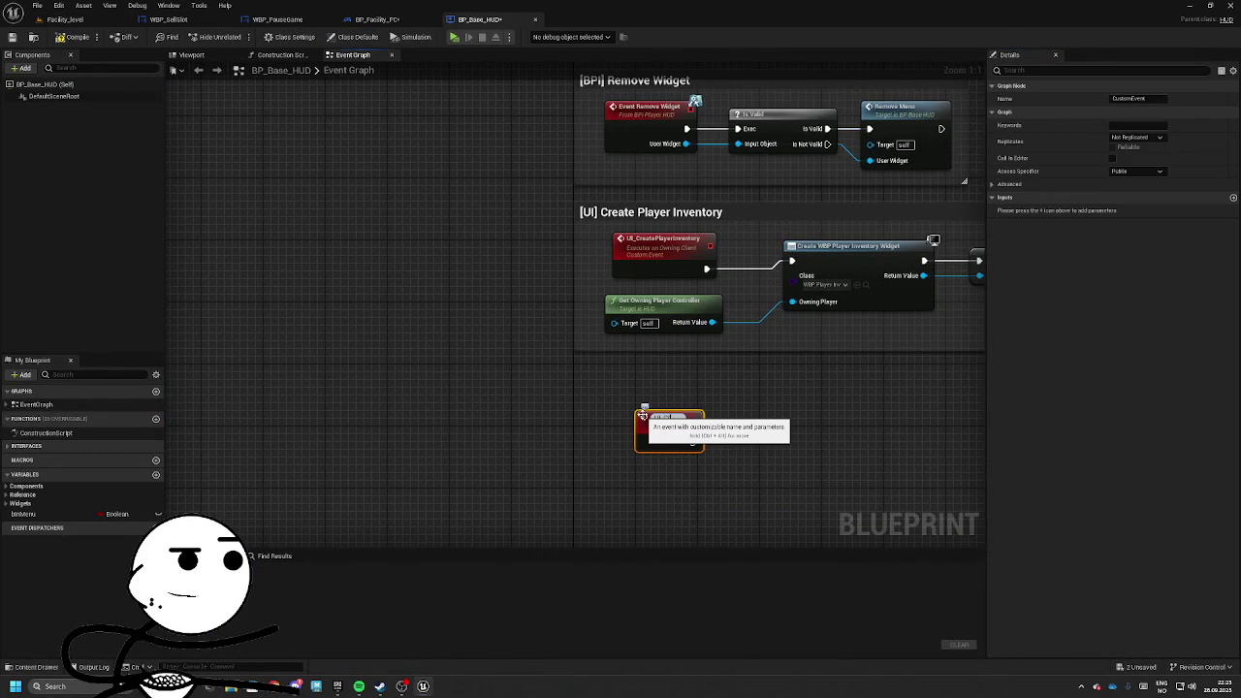
pyautogui.press('Return')
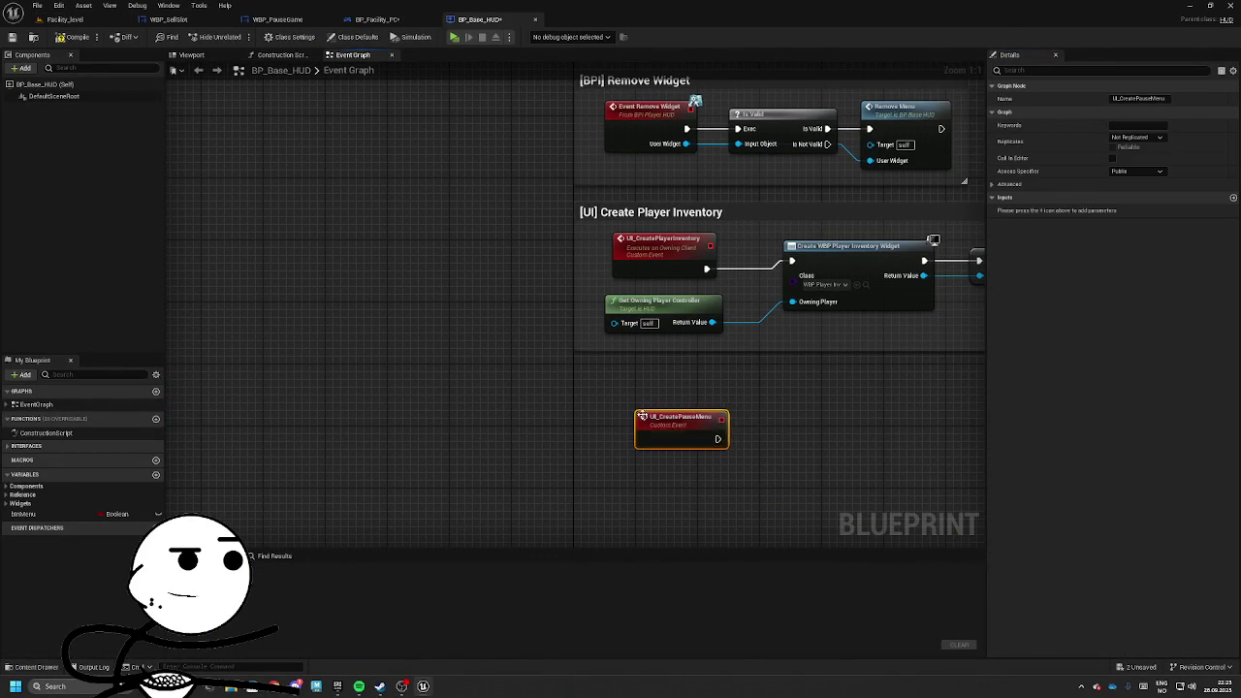
# Chain a Create Widget node of class WBP_PauseGame, owned by the owning player controller.
pyautogui.moveTo(609, 421); pyautogui.dragTo(698, 423)
pyautogui.write('create widget')
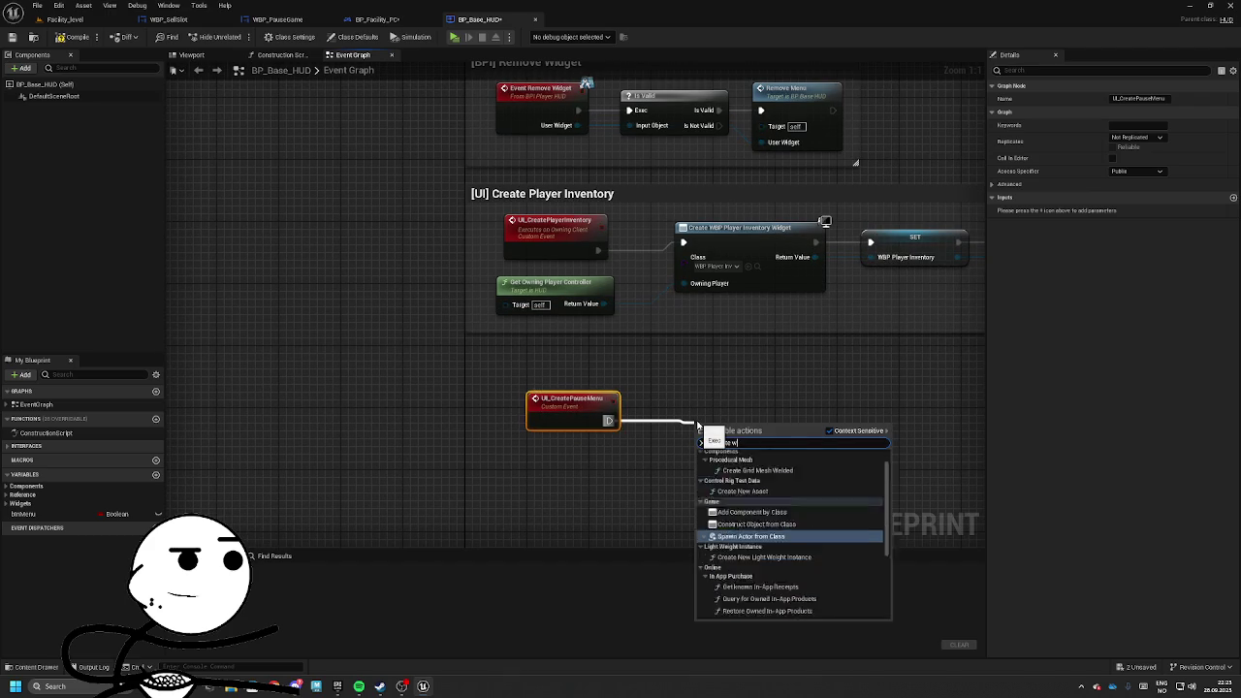
pyautogui.press('Return')
pyautogui.hotkey('ctrl', 'v')
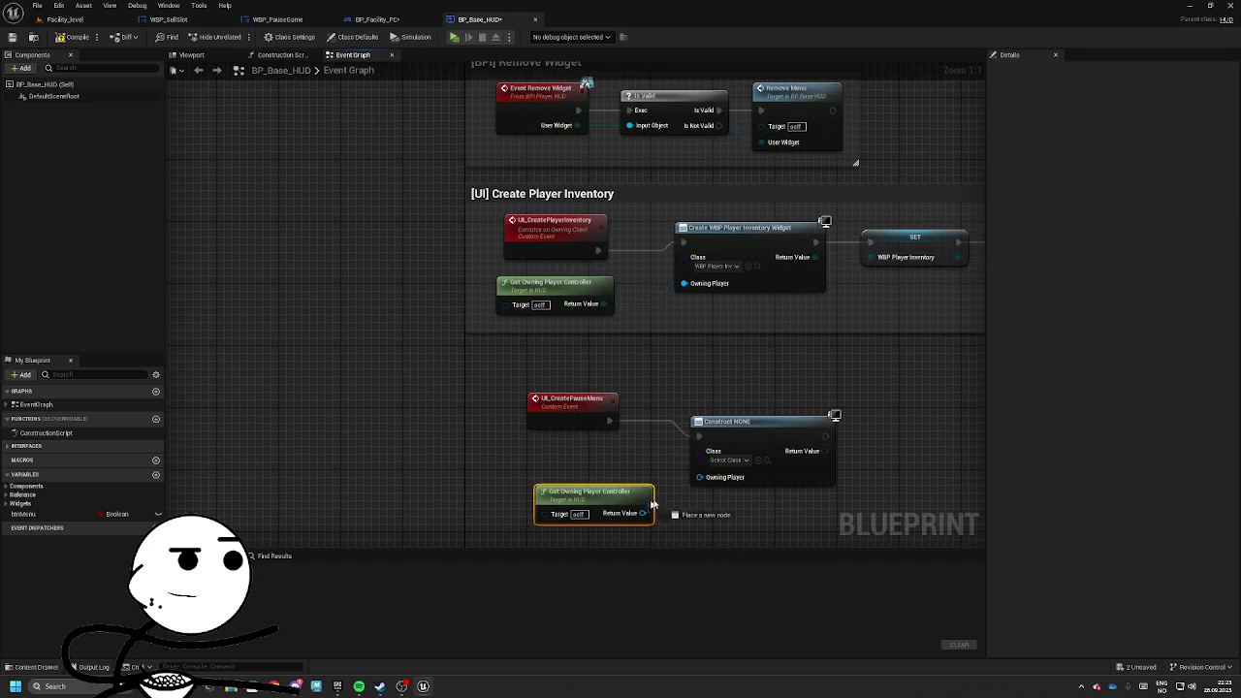
pyautogui.moveTo(642, 513); pyautogui.dragTo(700, 477)
pyautogui.click(676, 448)
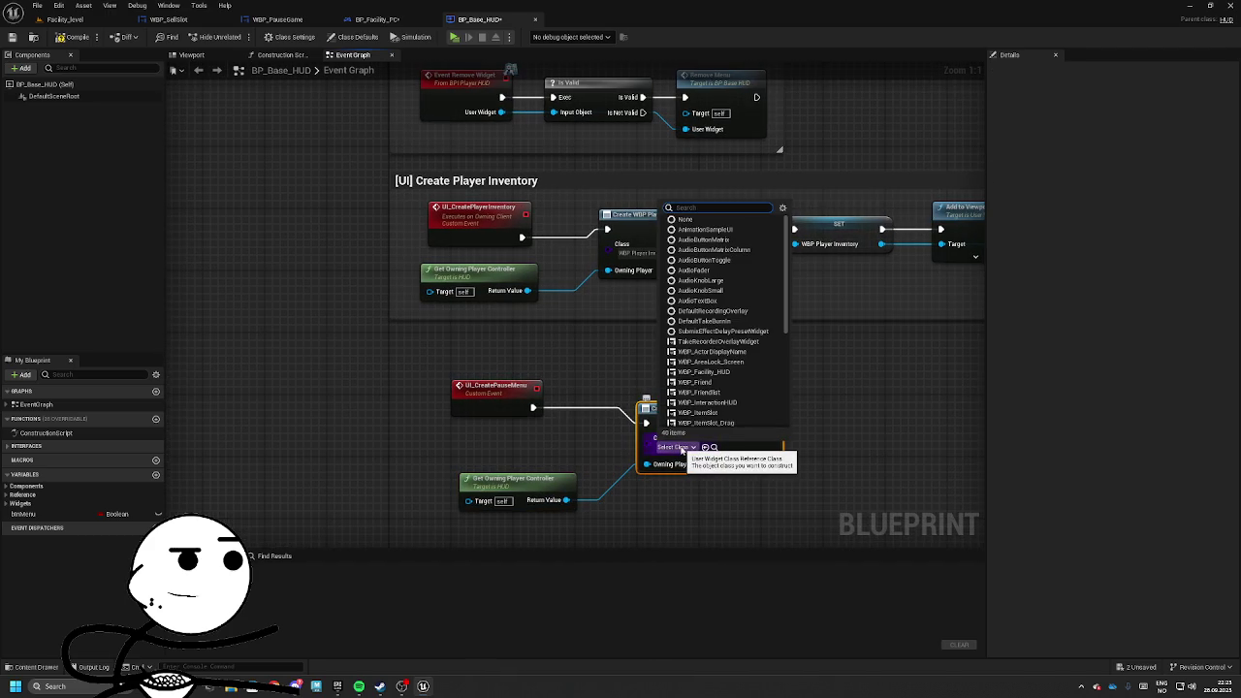
pyautogui.click(781, 486)
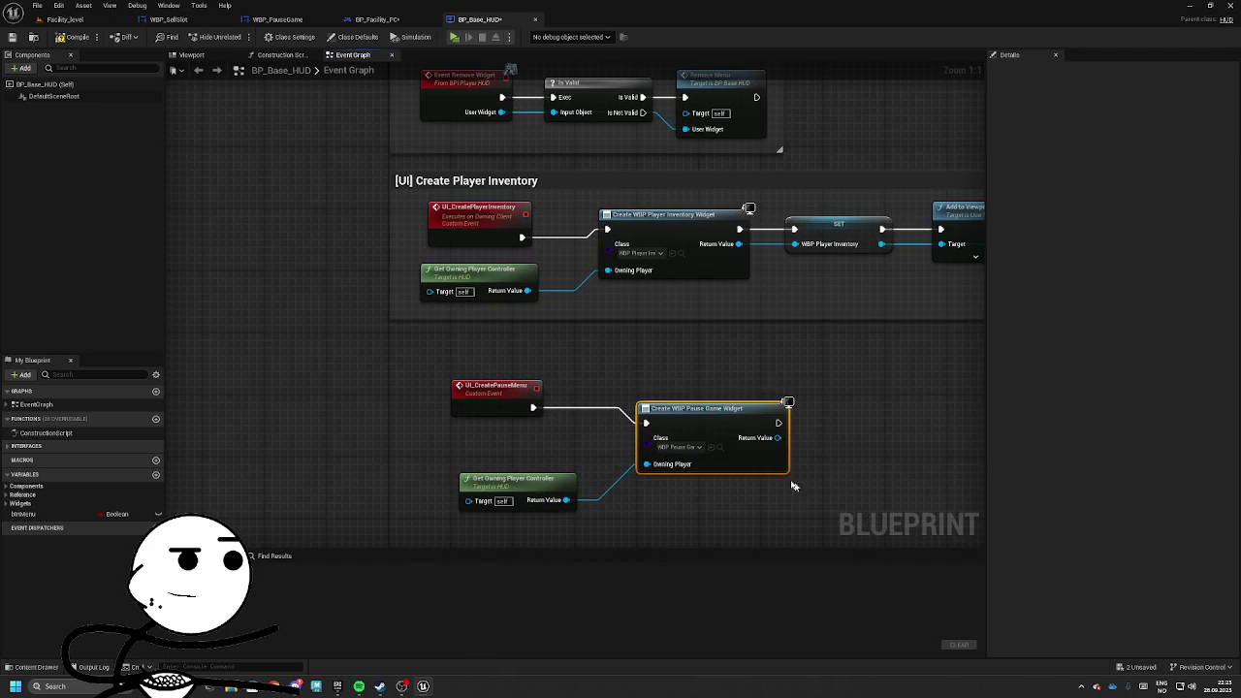
# Promote the created widget to a variable WBP_PauseMenu in the Widgets category.
pyautogui.rightClick(778, 439)
pyautogui.click(828, 464)
pyautogui.write('WBP_PauseMenu')
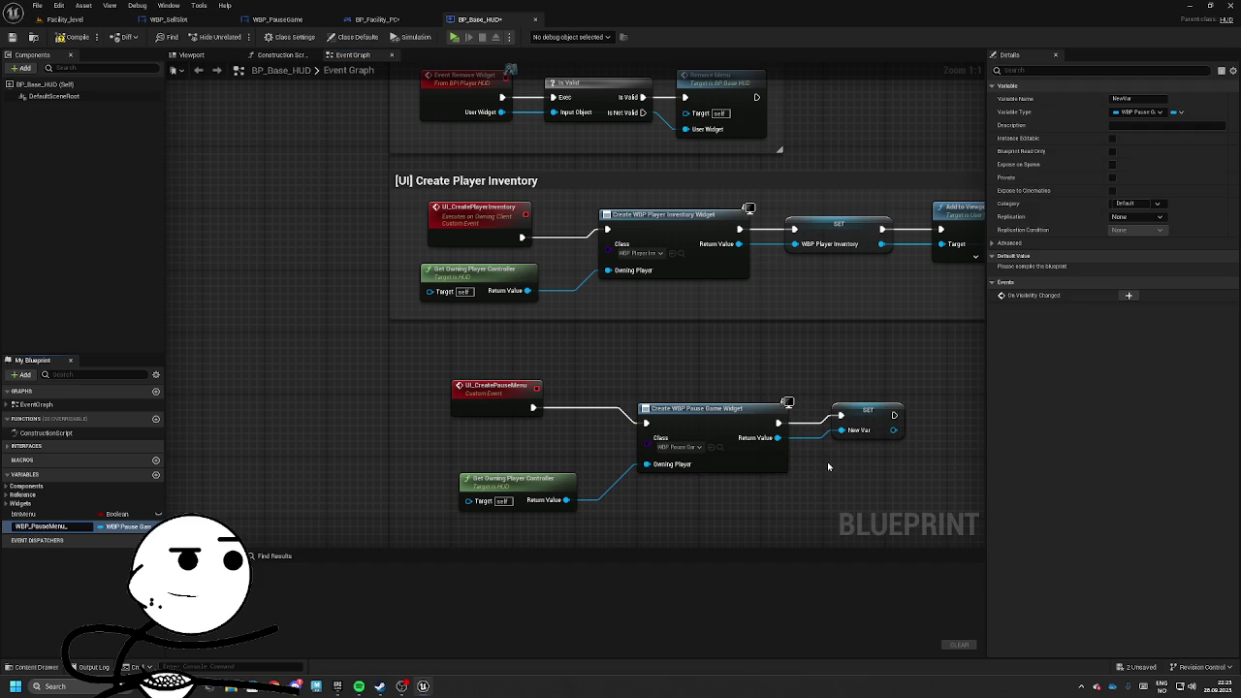
pyautogui.press('Return')
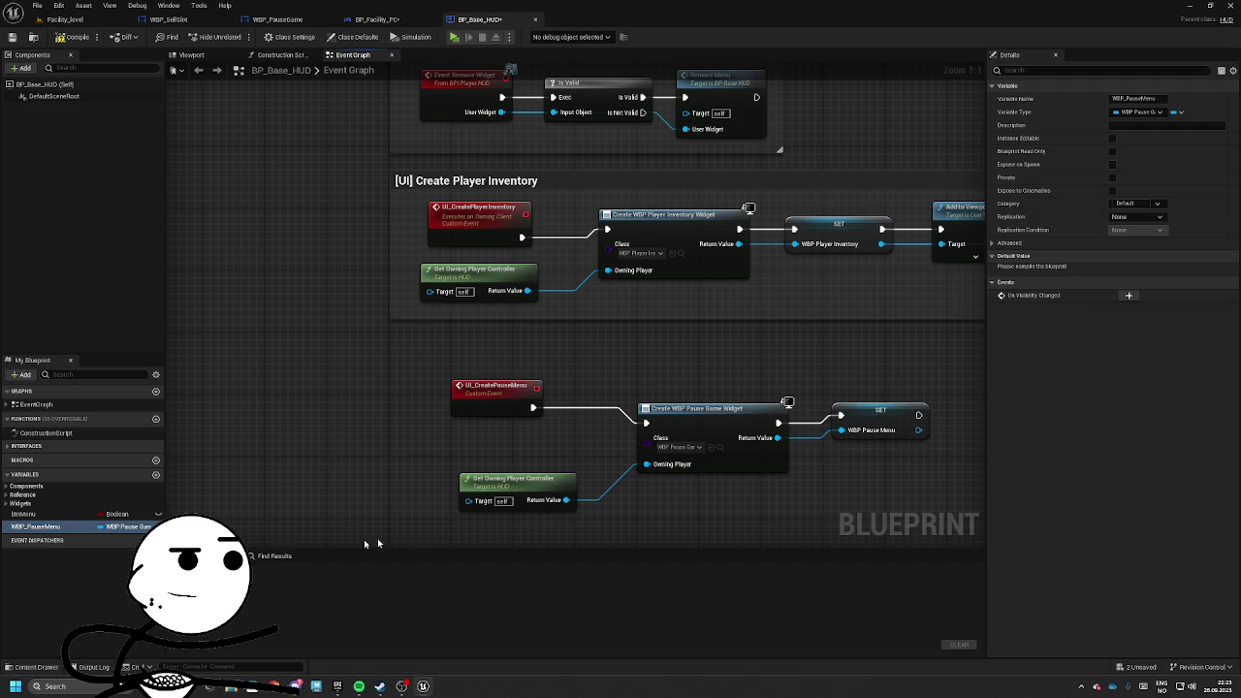
pyautogui.moveTo(35, 527); pyautogui.dragTo(21, 504)
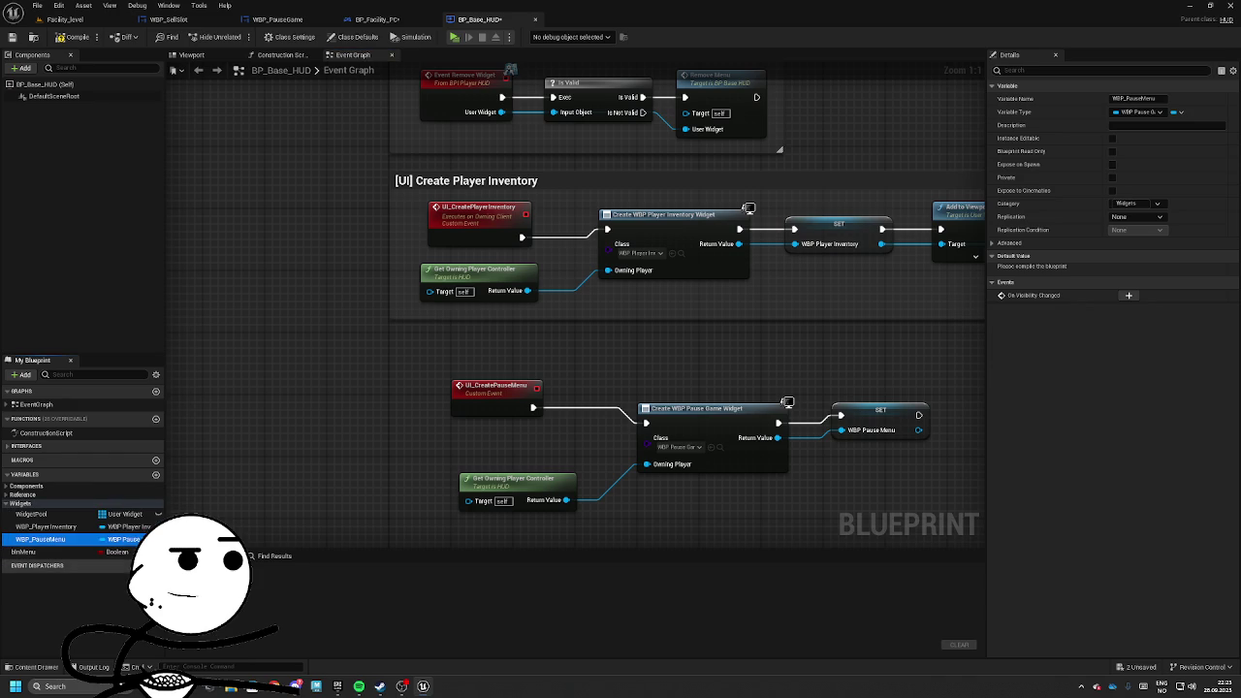
pyautogui.moveTo(866, 433); pyautogui.dragTo(519, 425)
pyautogui.click(655, 427)
# Copy the inventory's Add to Viewport and Set Visibility nodes and wire them after SET WBP_PauseMenu.
pyautogui.moveTo(577, 189); pyautogui.dragTo(738, 296)
pyautogui.hotkey('ctrl', 'c')
pyautogui.hotkey('ctrl', 'v')
pyautogui.moveTo(567, 427); pyautogui.dragTo(612, 434)
# Wrap the pause menu nodes in a comment titled [UI] Create Pause Menu.
pyautogui.scroll(-5, 620, 437)
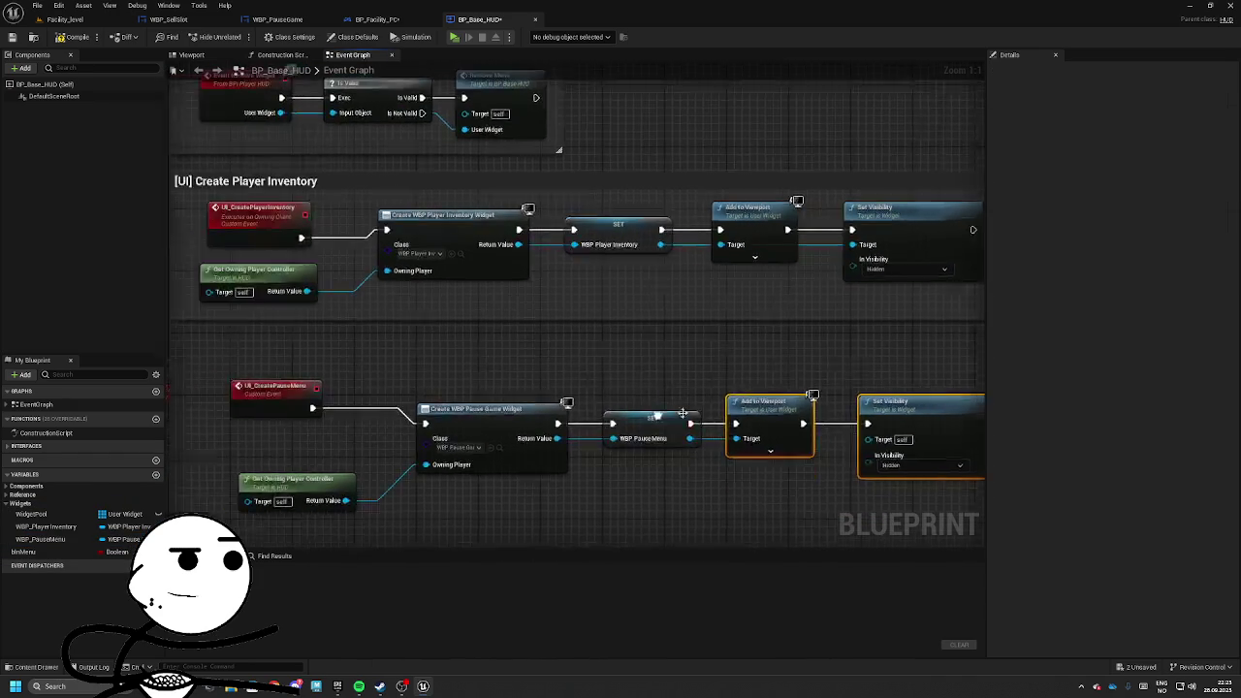
pyautogui.moveTo(676, 475); pyautogui.dragTo(707, 480)
pyautogui.press('c')
pyautogui.write('[UI] Create Pause Menu')
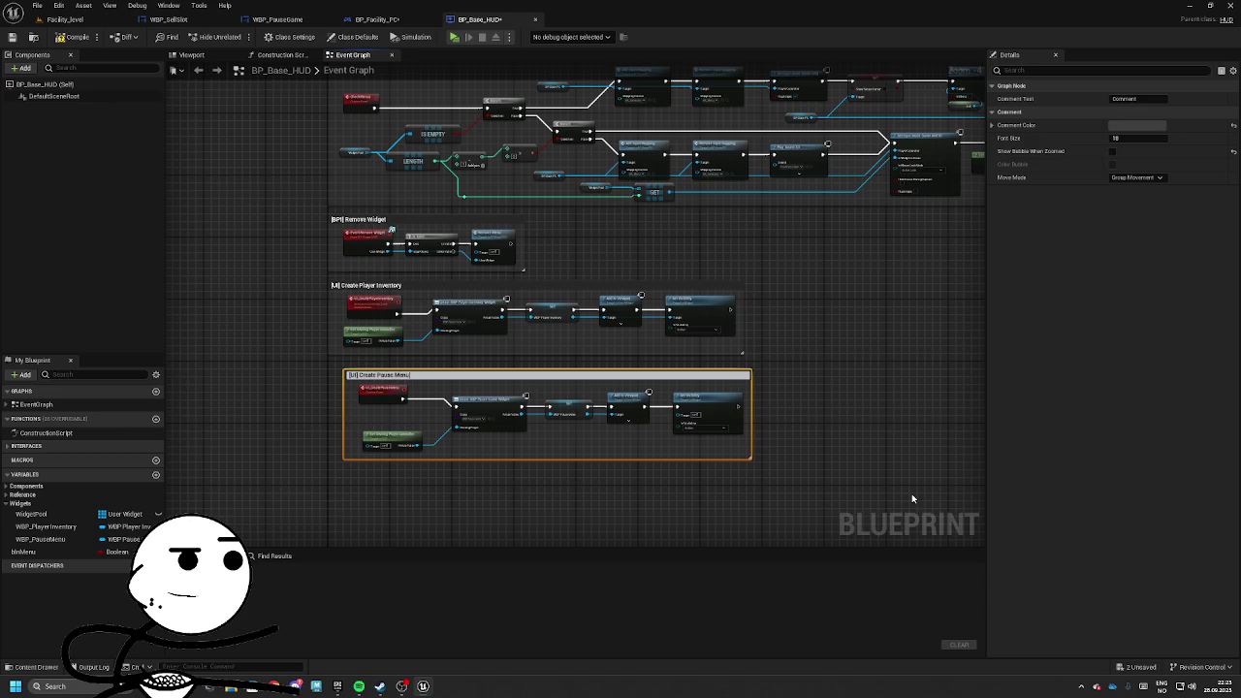
pyautogui.press('Return')
# Move Get Owning Player Controller into line with the pause menu nodes.
pyautogui.scroll(5, 529, 388)
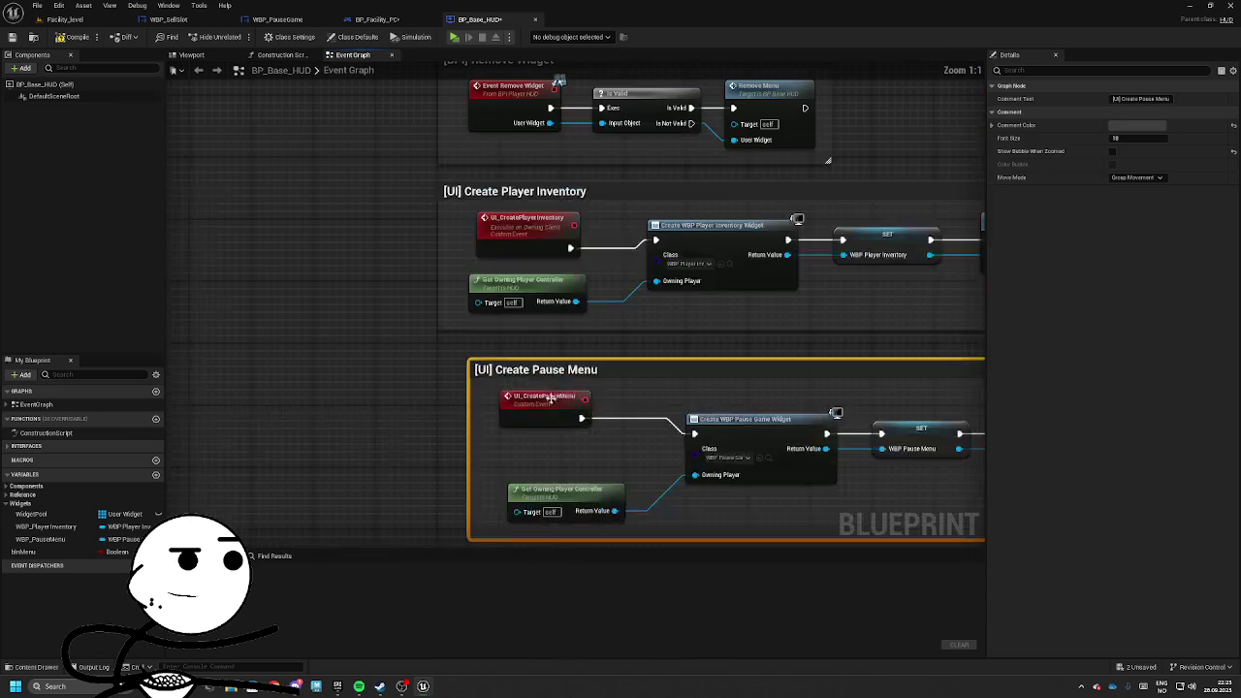
pyautogui.moveTo(528, 485); pyautogui.dragTo(538, 448)
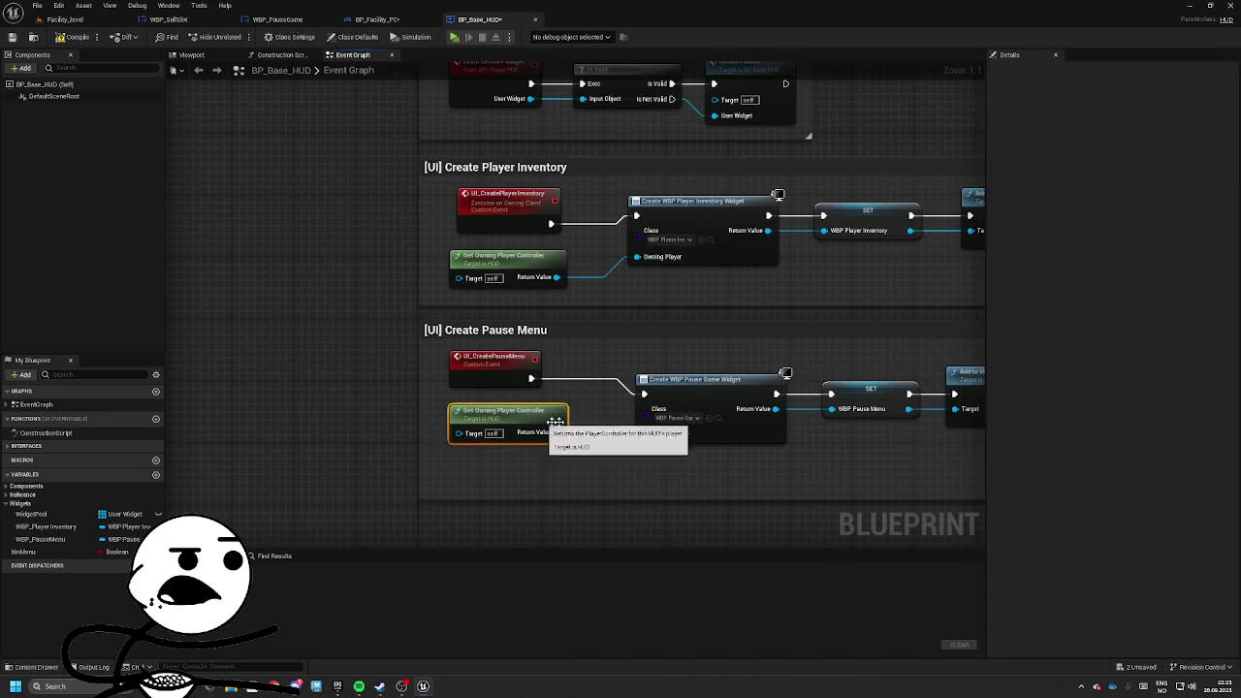
pyautogui.moveTo(619, 503)
pyautogui.mouseDown()
pyautogui.moveTo(665, 358)
pyautogui.moveTo(189, 301)
pyautogui.mouseUp()
pyautogui.moveTo(298, 296); pyautogui.dragTo(443, 297)
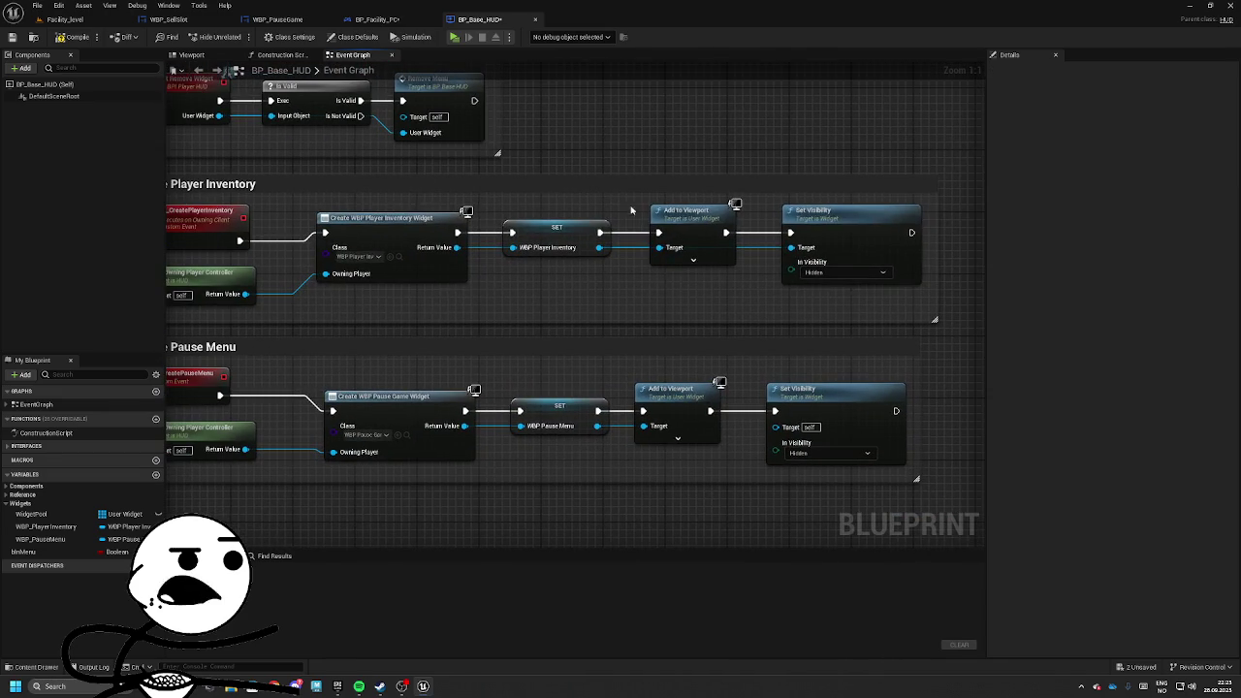
pyautogui.click(841, 281)
pyautogui.click(922, 357)
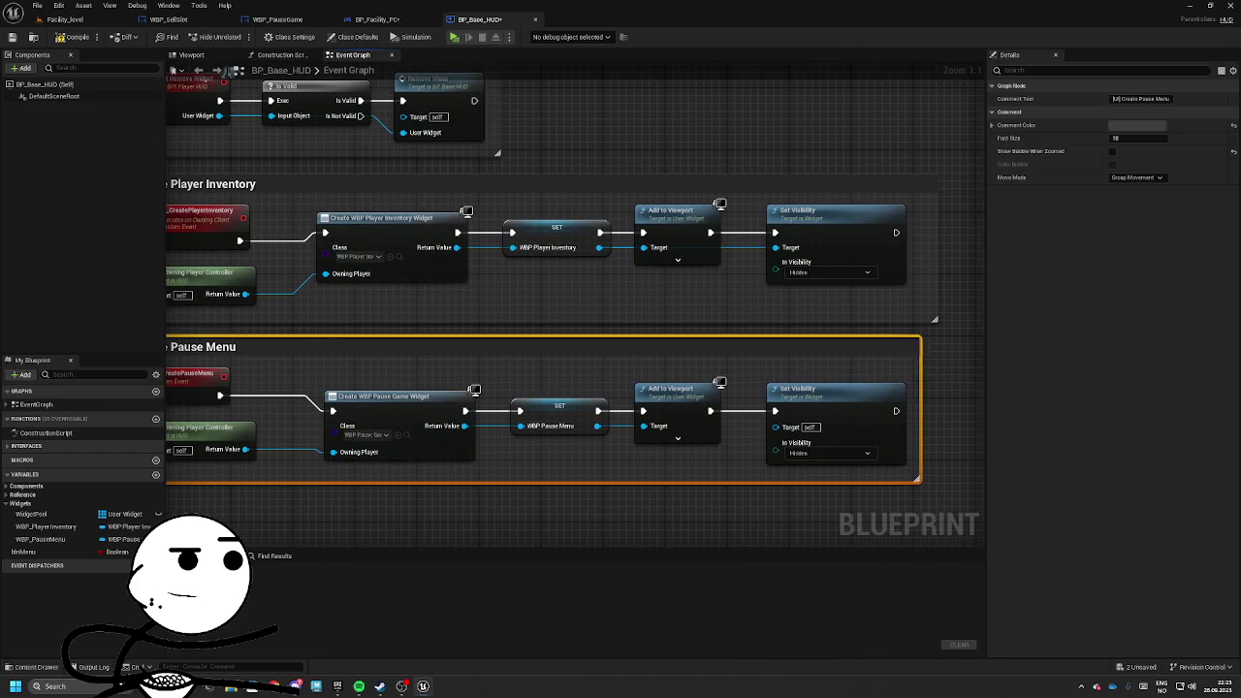
pyautogui.moveTo(982, 334); pyautogui.dragTo(950, 333)
pyautogui.click(955, 336)
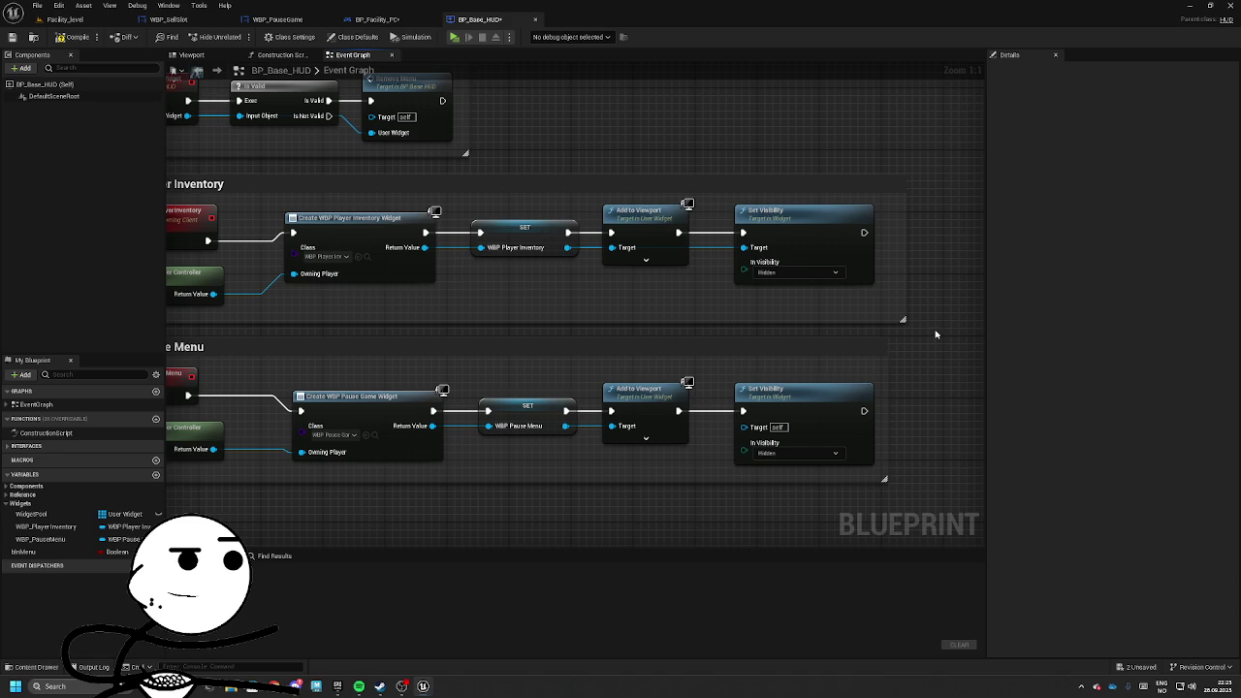
# Align both Set Visibility nodes and narrow the Player Inventory comment box.
pyautogui.moveTo(857, 221); pyautogui.dragTo(850, 221)
pyautogui.moveTo(801, 407); pyautogui.dragTo(793, 406)
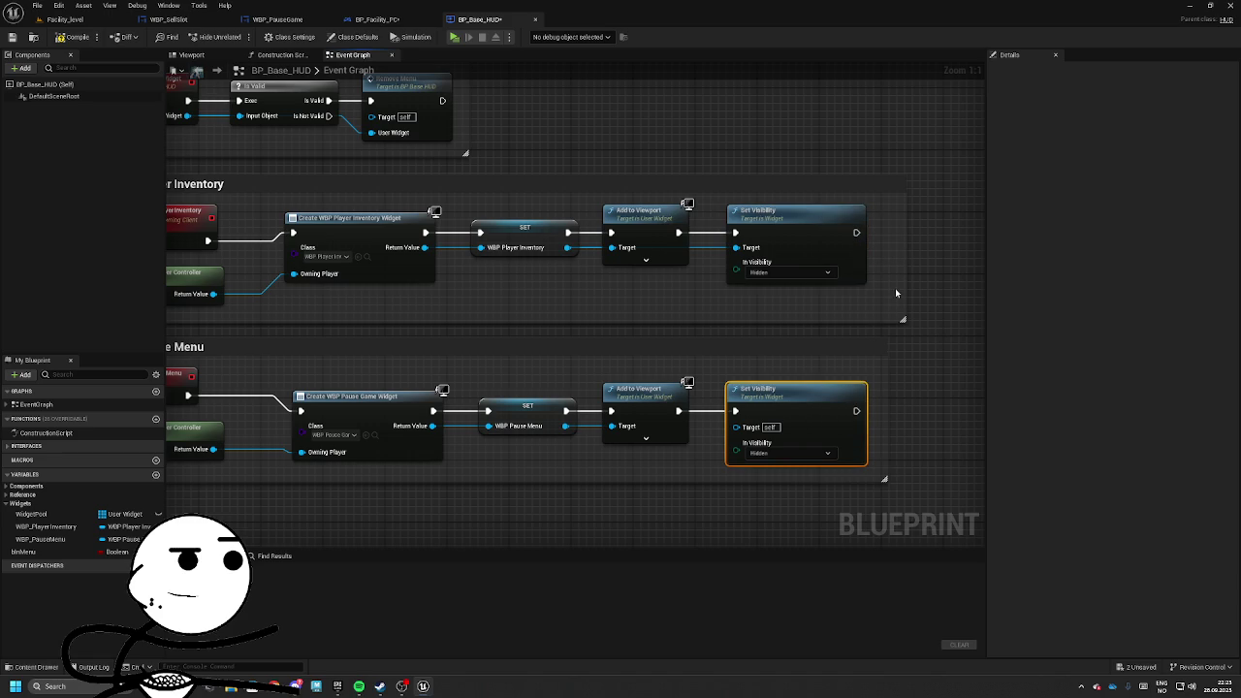
pyautogui.moveTo(905, 292); pyautogui.dragTo(878, 294)
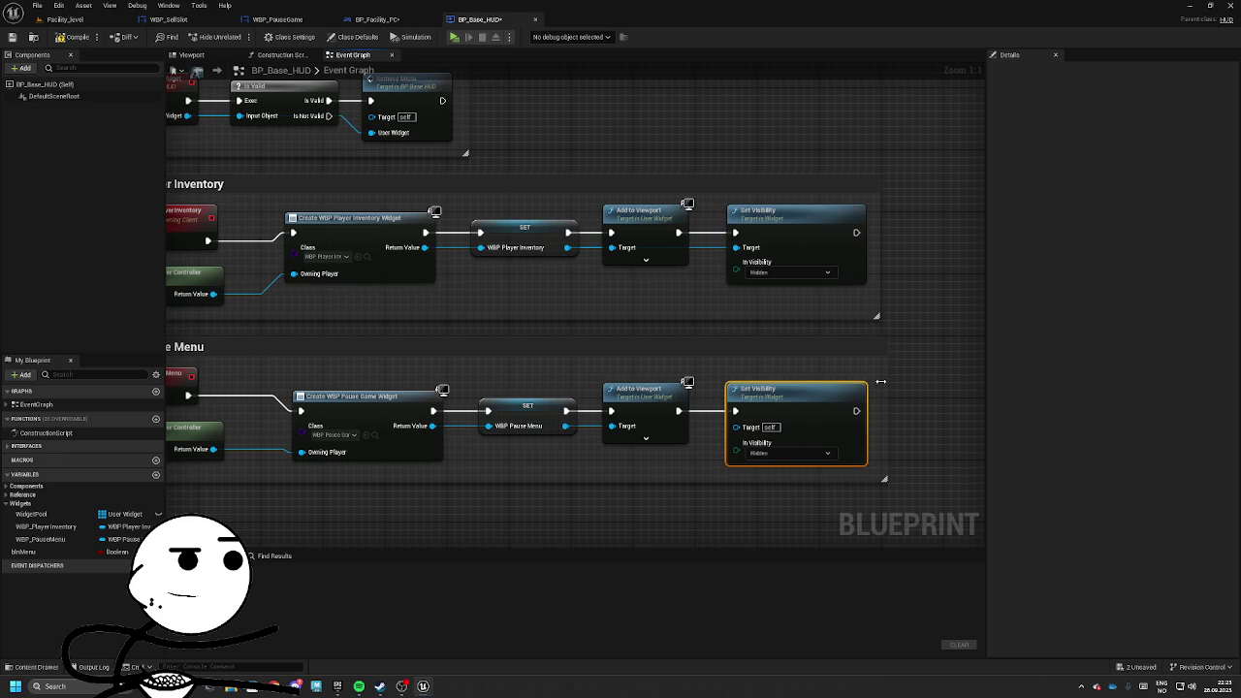
pyautogui.moveTo(825, 404); pyautogui.dragTo(816, 403)
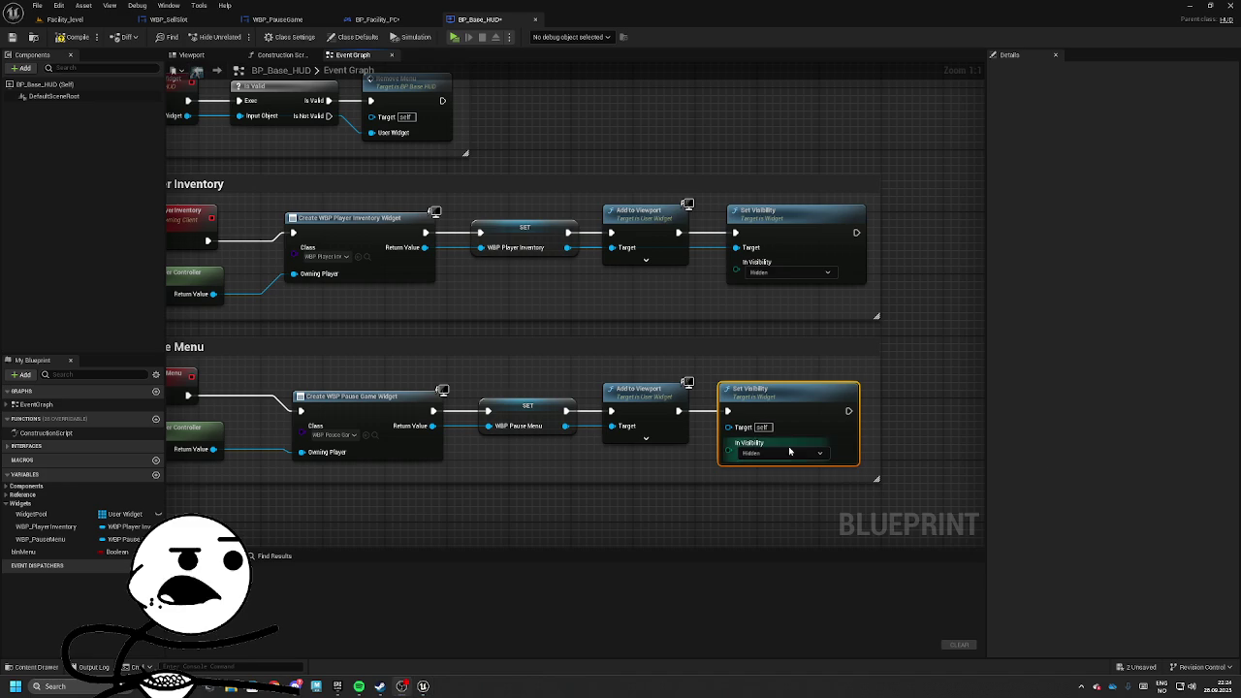
pyautogui.moveTo(557, 412); pyautogui.dragTo(717, 394)
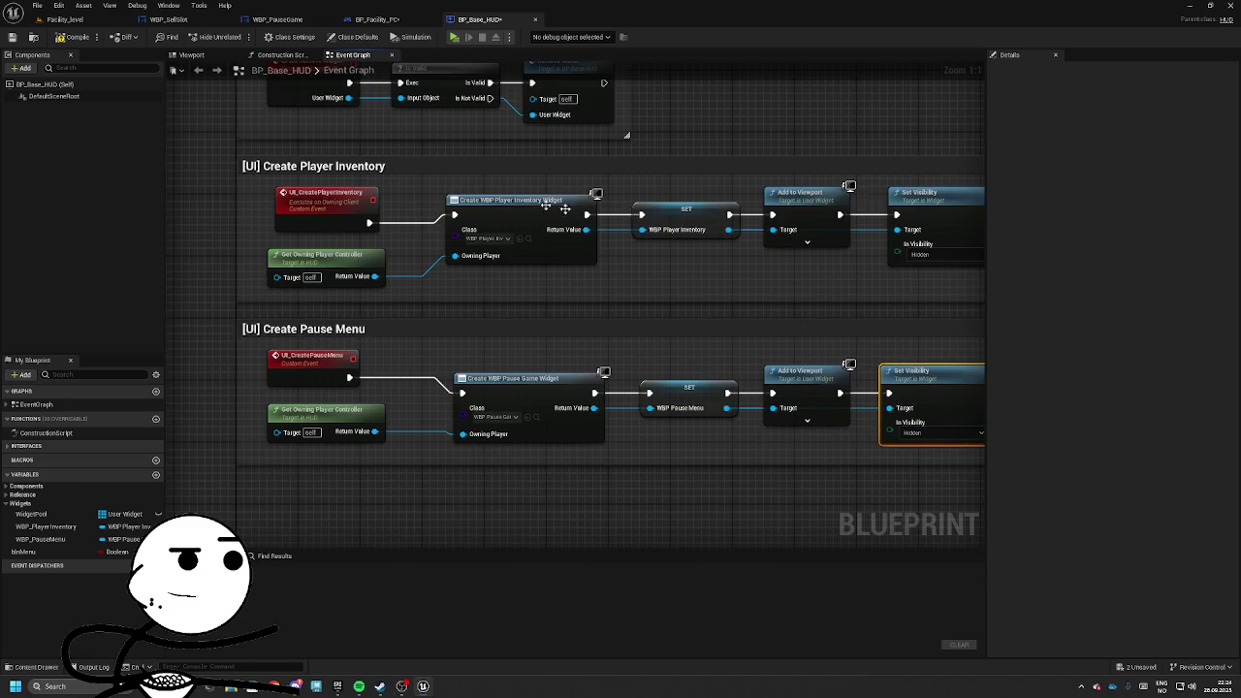
# Check the WBP_PauseGame widget's Designer layout, then go back to its event graph.
pyautogui.click(378, 19)
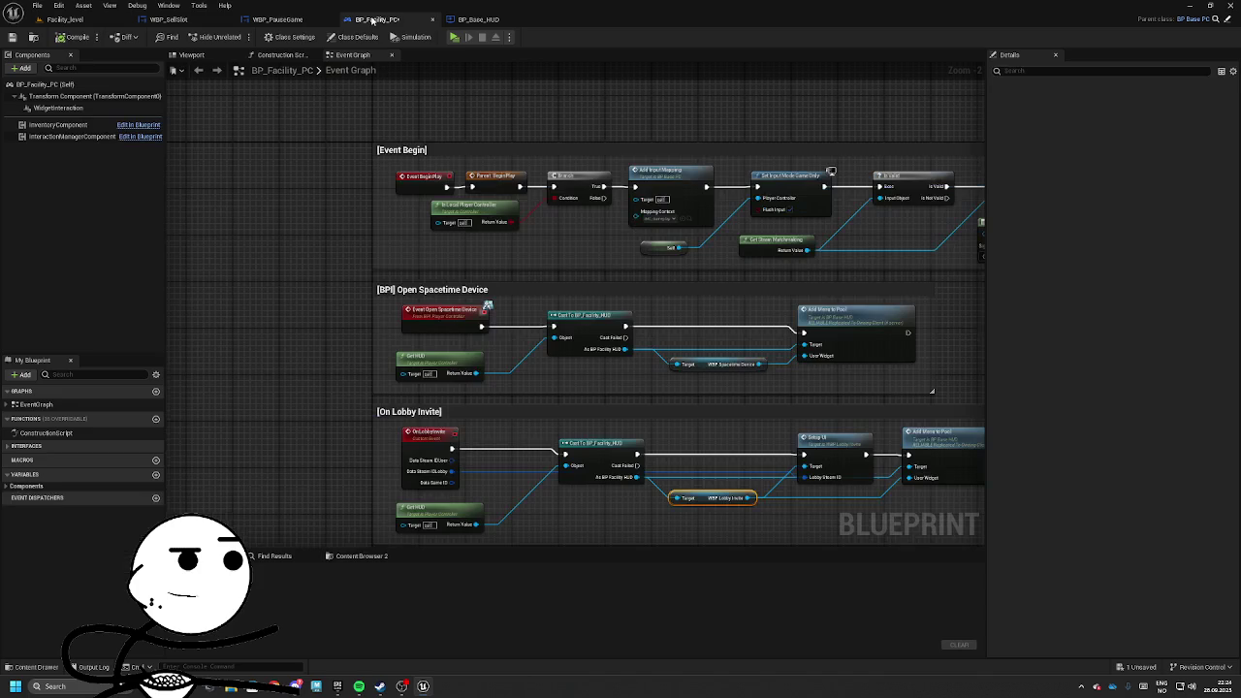
pyautogui.click(277, 20)
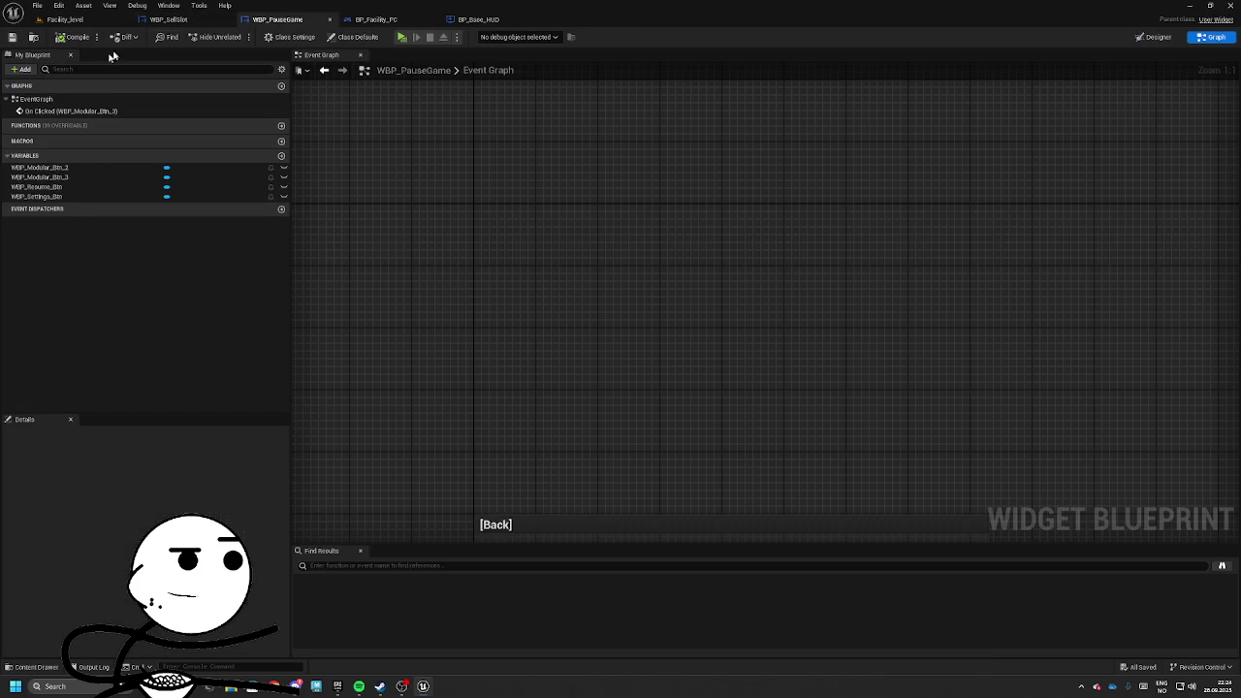
pyautogui.click(1156, 37)
pyautogui.scroll(5, 867, 281)
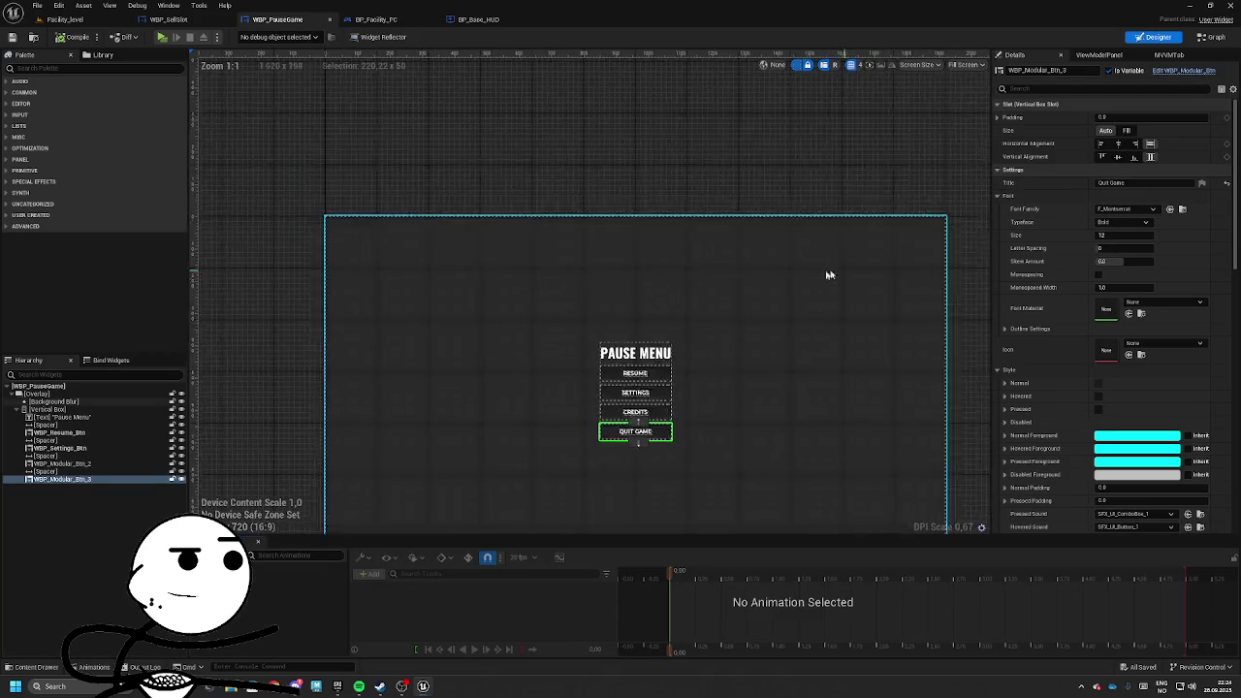
pyautogui.scroll(-15, 1115, 456)
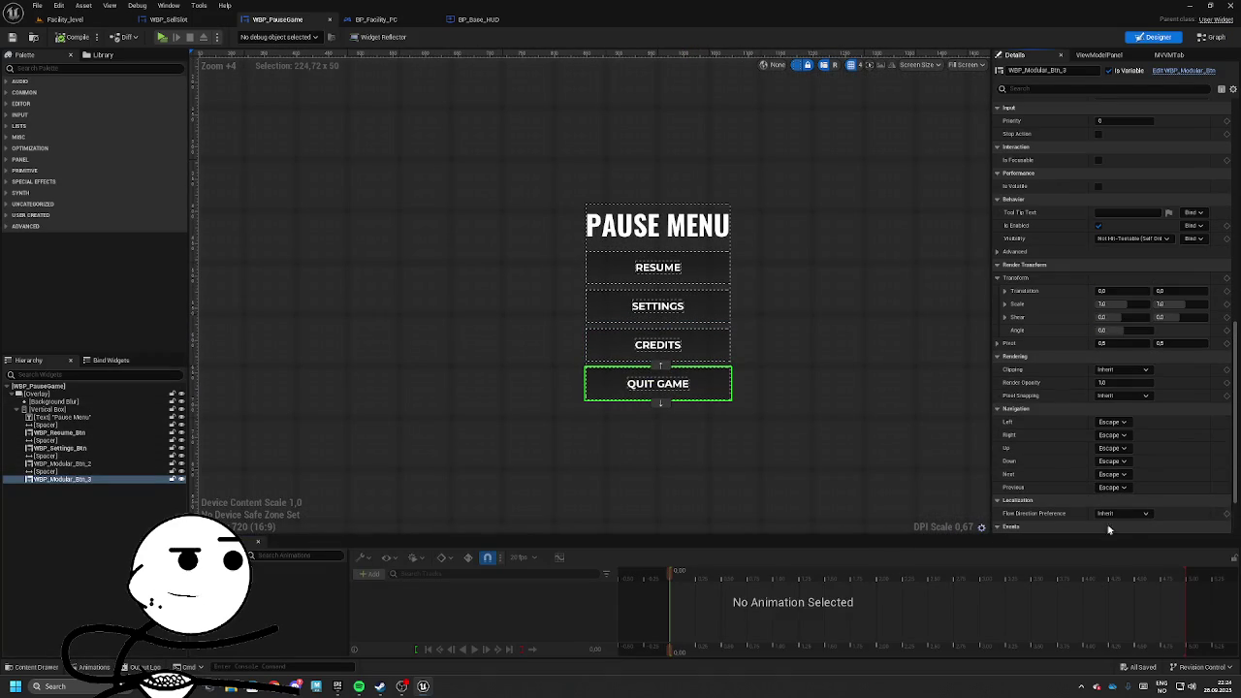
pyautogui.click(1122, 488)
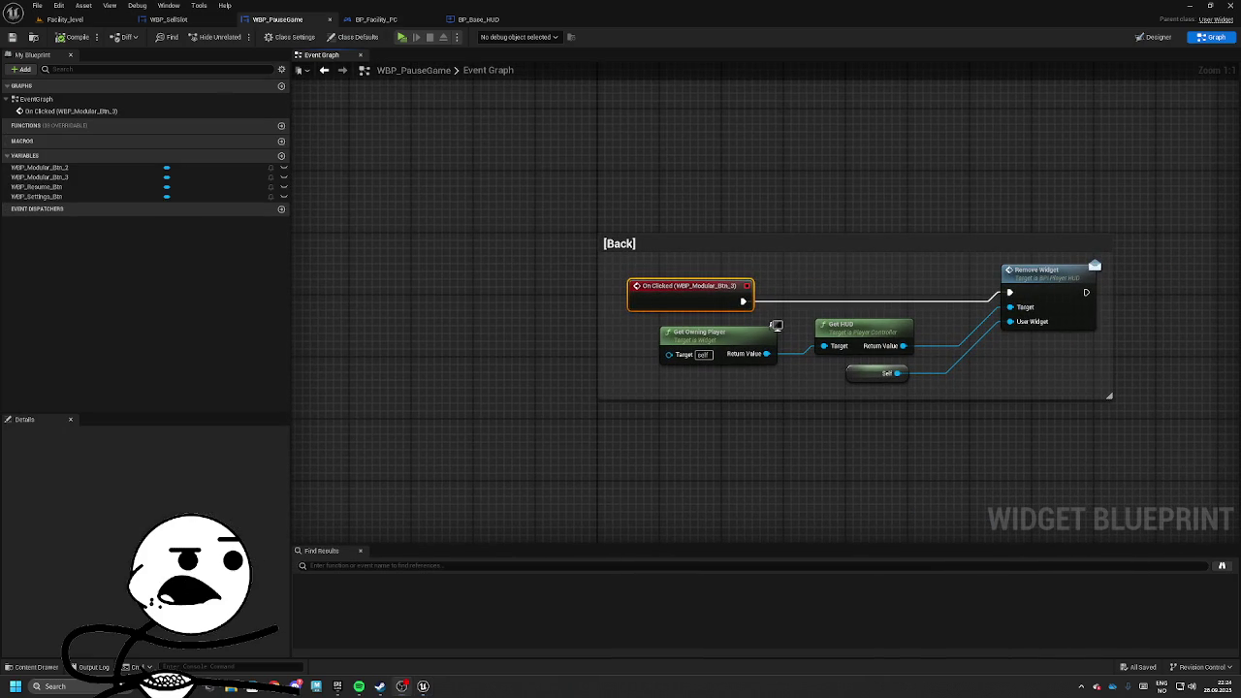
# Rearrange the Self, Get HUD and Get Owning Player nodes in the [Back] comment.
pyautogui.click(844, 329)
pyautogui.moveTo(841, 381); pyautogui.dragTo(778, 381)
pyautogui.moveTo(834, 330); pyautogui.dragTo(841, 322)
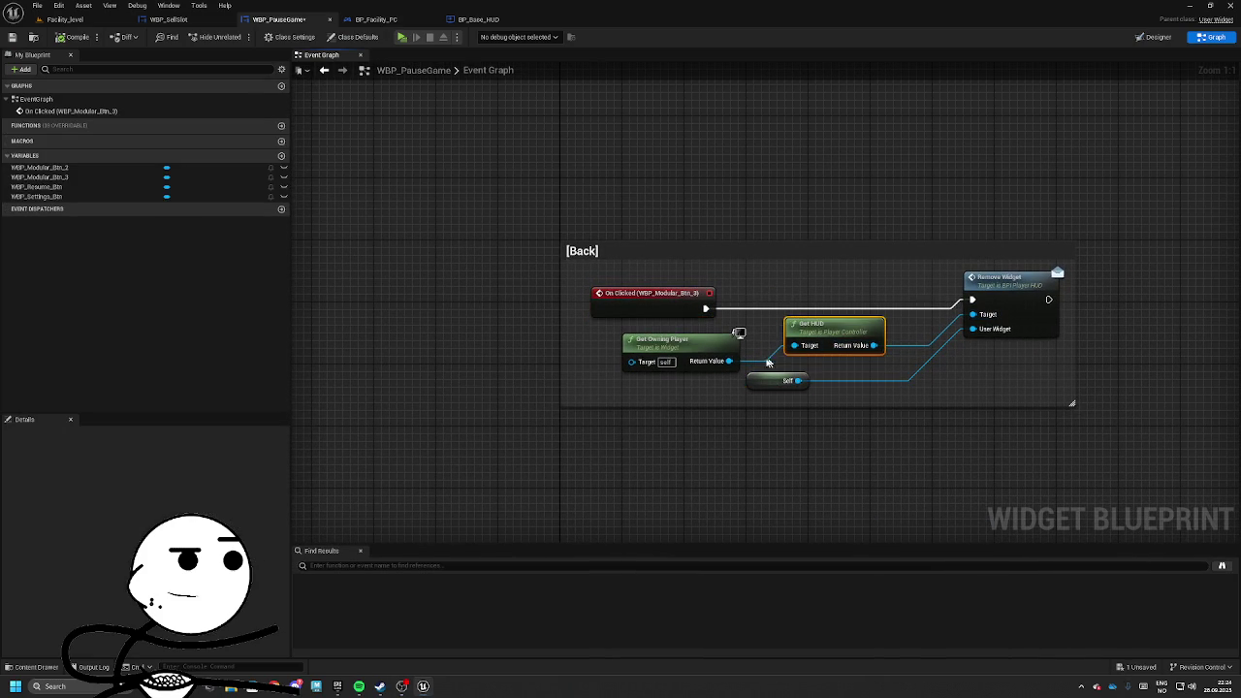
pyautogui.moveTo(711, 351); pyautogui.dragTo(686, 344)
pyautogui.moveTo(759, 386); pyautogui.dragTo(878, 370)
pyautogui.click(693, 251)
pyautogui.moveTo(1103, 266)
pyautogui.mouseDown()
pyautogui.moveTo(558, 243)
pyautogui.moveTo(342, 250)
pyautogui.mouseUp()
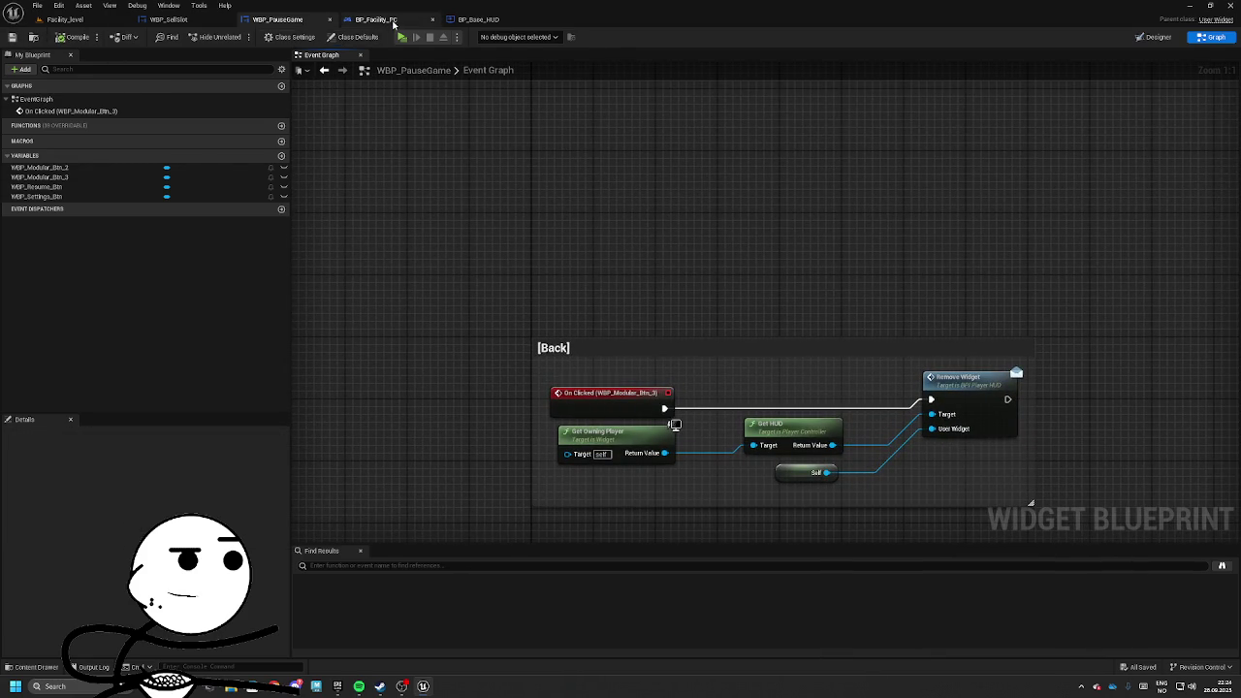
pyautogui.click(485, 20)
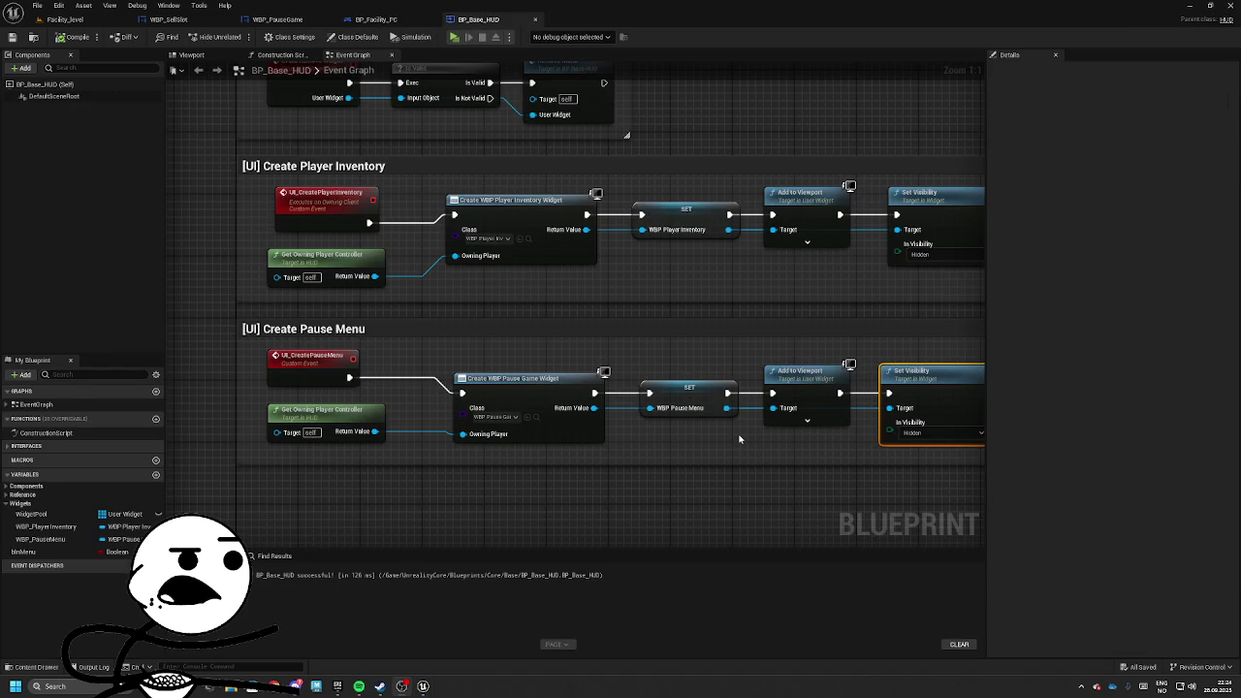
# Review the pause menu nodes in BP_Base_HUD, up to its Set Visibility node.
pyautogui.moveTo(536, 375)
pyautogui.mouseDown()
pyautogui.moveTo(614, 403)
pyautogui.moveTo(612, 329)
pyautogui.mouseUp()
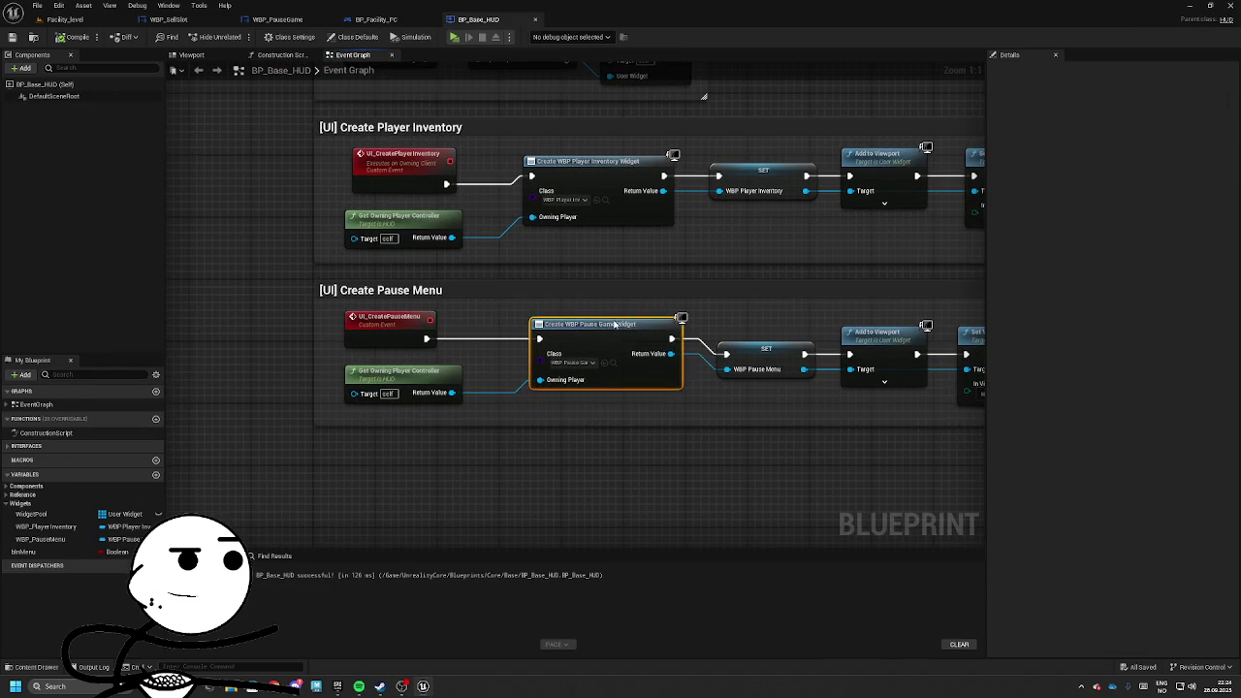
pyautogui.click(442, 384)
pyautogui.moveTo(442, 383)
pyautogui.mouseDown()
pyautogui.moveTo(479, 421)
pyautogui.moveTo(556, 421)
pyautogui.moveTo(568, 409)
pyautogui.moveTo(567, 467)
pyautogui.mouseUp()
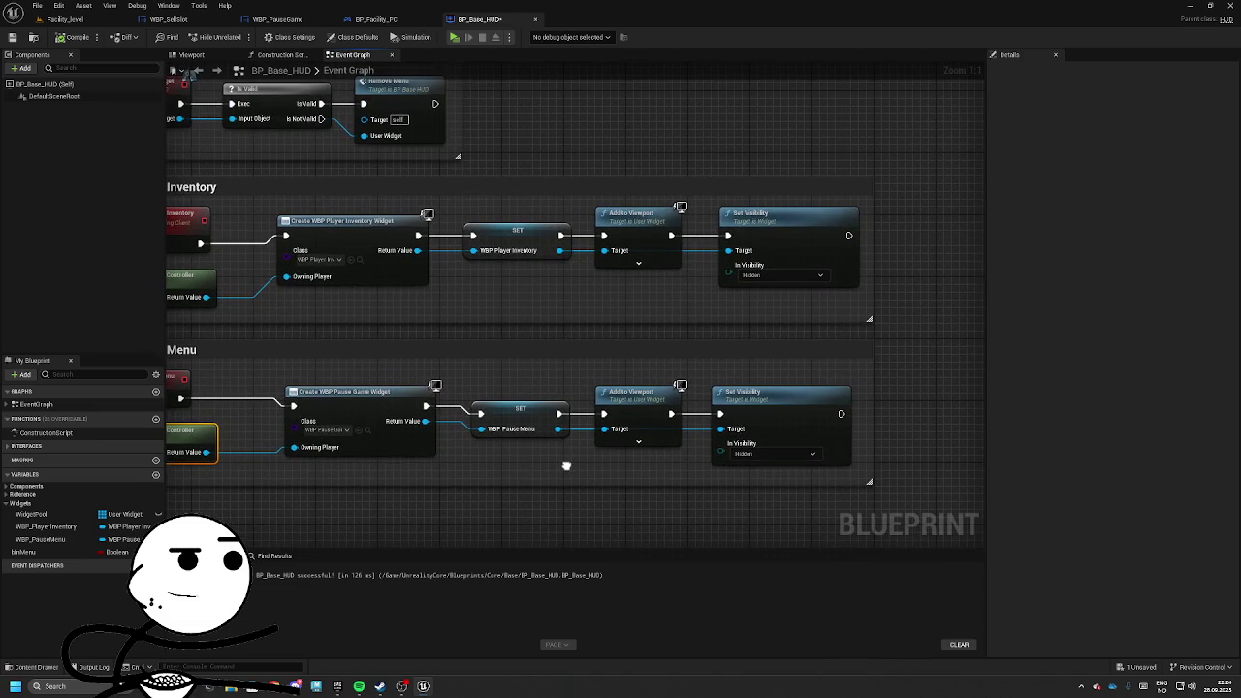
pyautogui.click(745, 430)
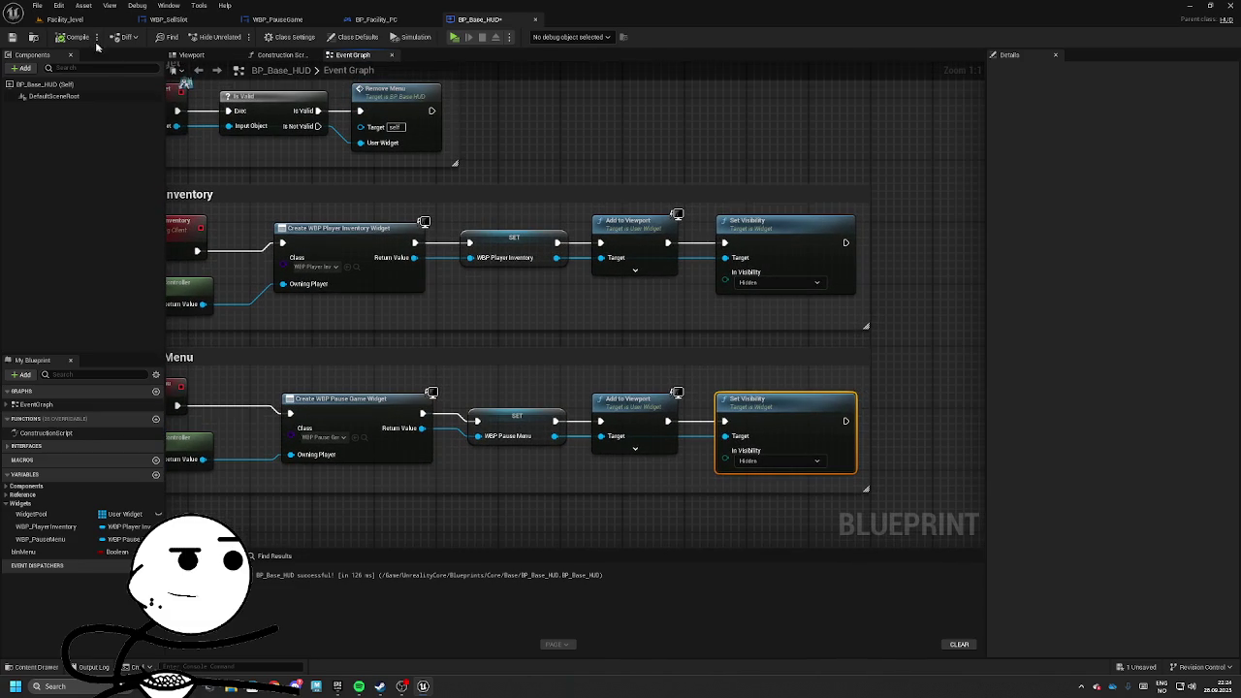
# Inspect BP_Facility_PC's Event Begin section and its Create Event node, then return to the level.
pyautogui.click(374, 19)
pyautogui.scroll(-1, 481, 263)
pyautogui.moveTo(481, 263); pyautogui.dragTo(668, 310)
pyautogui.scroll(1, 681, 307)
pyautogui.click(776, 312)
pyautogui.scroll(2, 776, 320)
pyautogui.scroll(-3, 778, 345)
pyautogui.scroll(3, 862, 407)
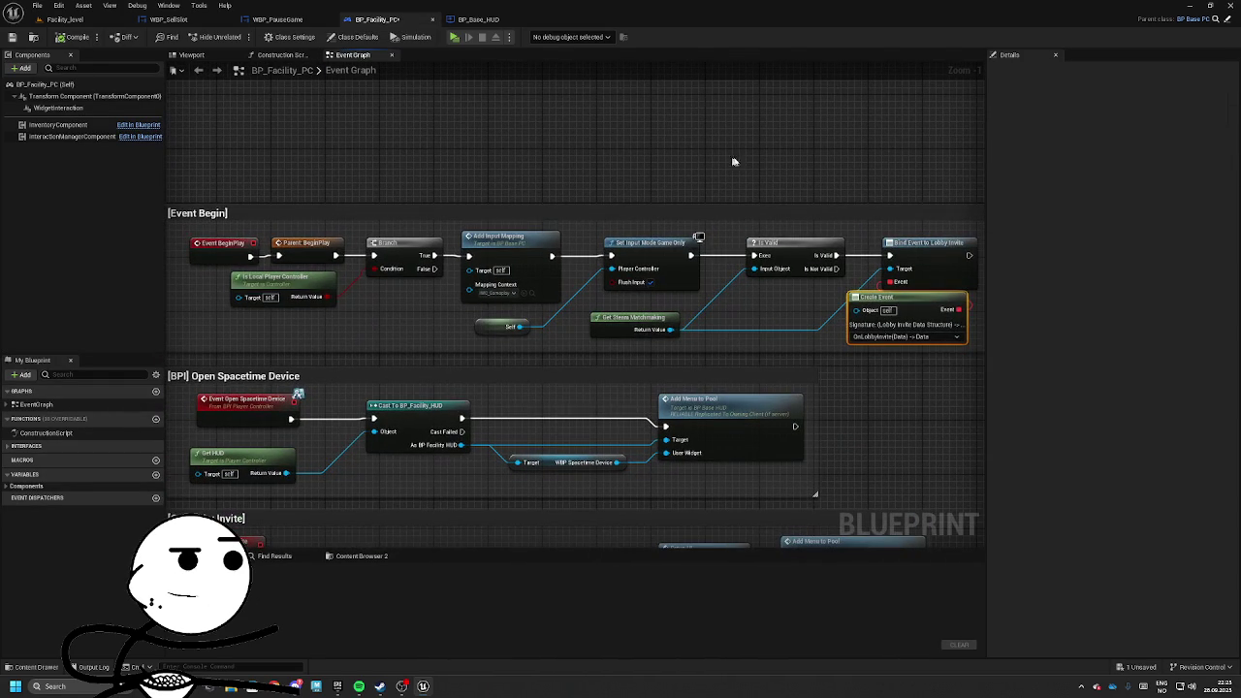
pyautogui.click(65, 20)
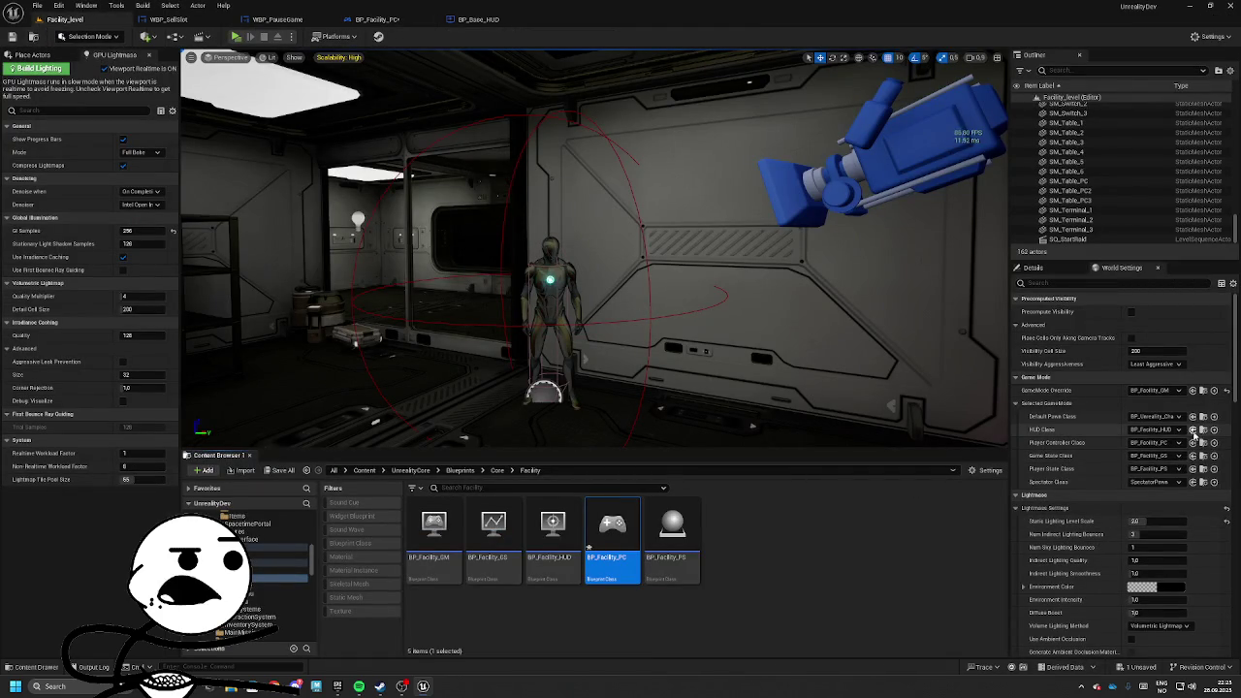
# Open BP_Facility_HUD at its Event BeginPlay sections.
pyautogui.click(1192, 430)
pyautogui.doubleClick(552, 531)
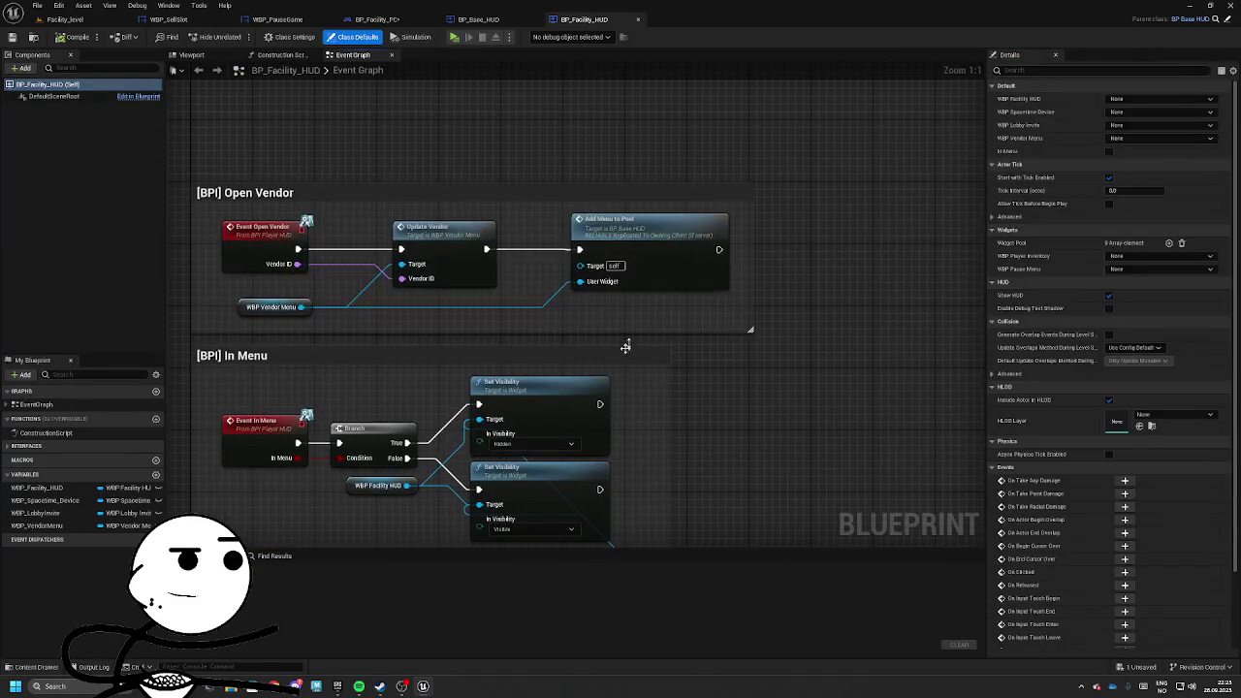
pyautogui.moveTo(720, 250); pyautogui.dragTo(770, 244)
pyautogui.press('Escape')
pyautogui.moveTo(800, 394)
pyautogui.mouseDown()
pyautogui.moveTo(802, 349)
pyautogui.moveTo(873, 355)
pyautogui.moveTo(918, 225)
pyautogui.moveTo(948, 220)
pyautogui.moveTo(511, 284)
pyautogui.mouseUp()
# Call UI Create Pause Menu after UI Create Vendor Menu and compile the blueprint.
pyautogui.moveTo(695, 267)
pyautogui.mouseDown()
pyautogui.moveTo(801, 276)
pyautogui.moveTo(786, 267)
pyautogui.mouseUp()
pyautogui.write('eate')
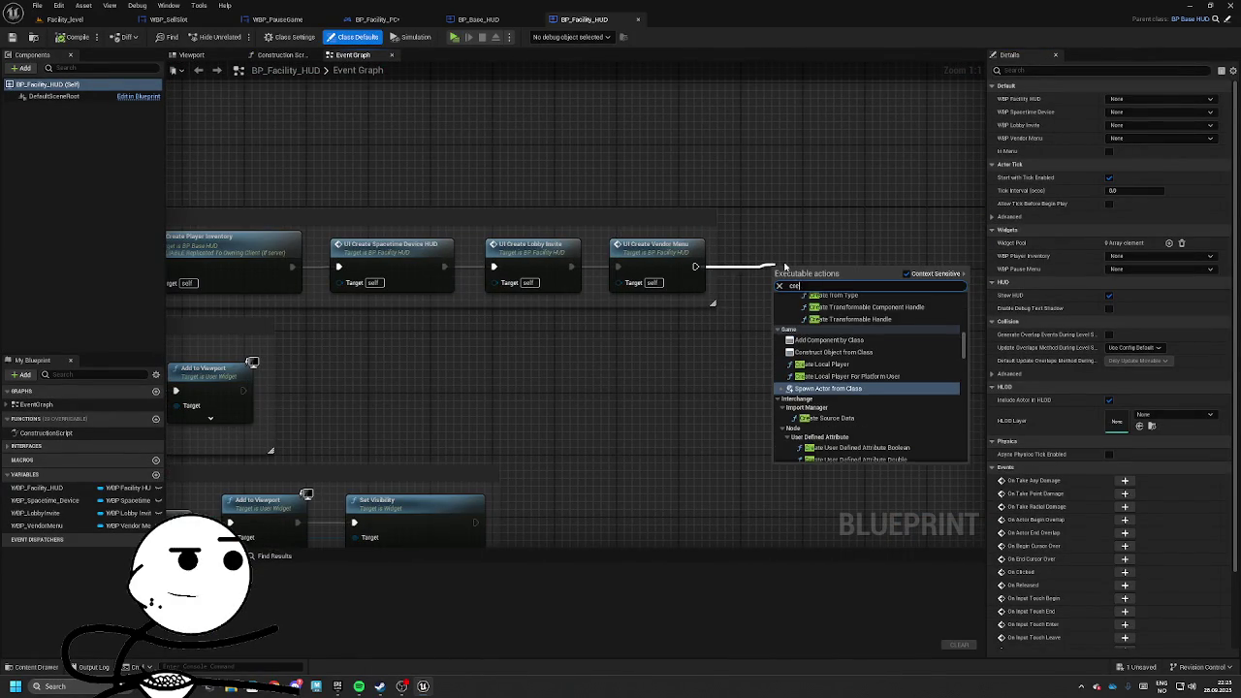
pyautogui.write(' pause')
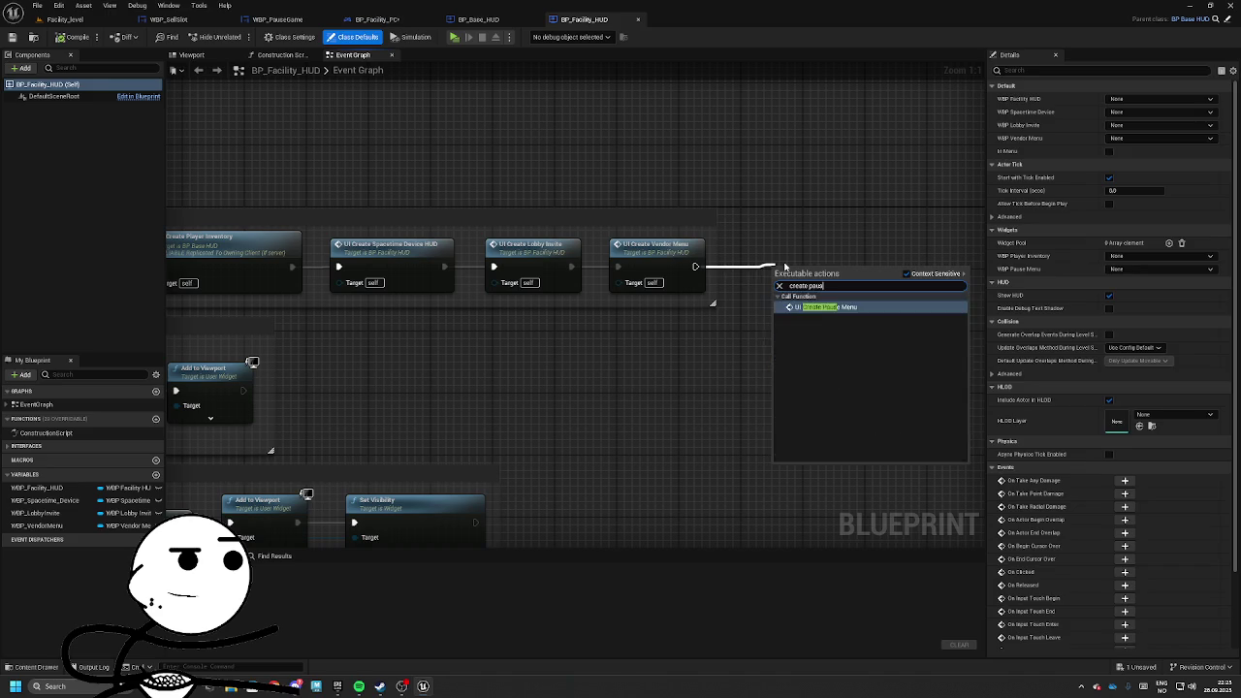
pyautogui.press('Return')
pyautogui.moveTo(745, 241); pyautogui.dragTo(716, 239)
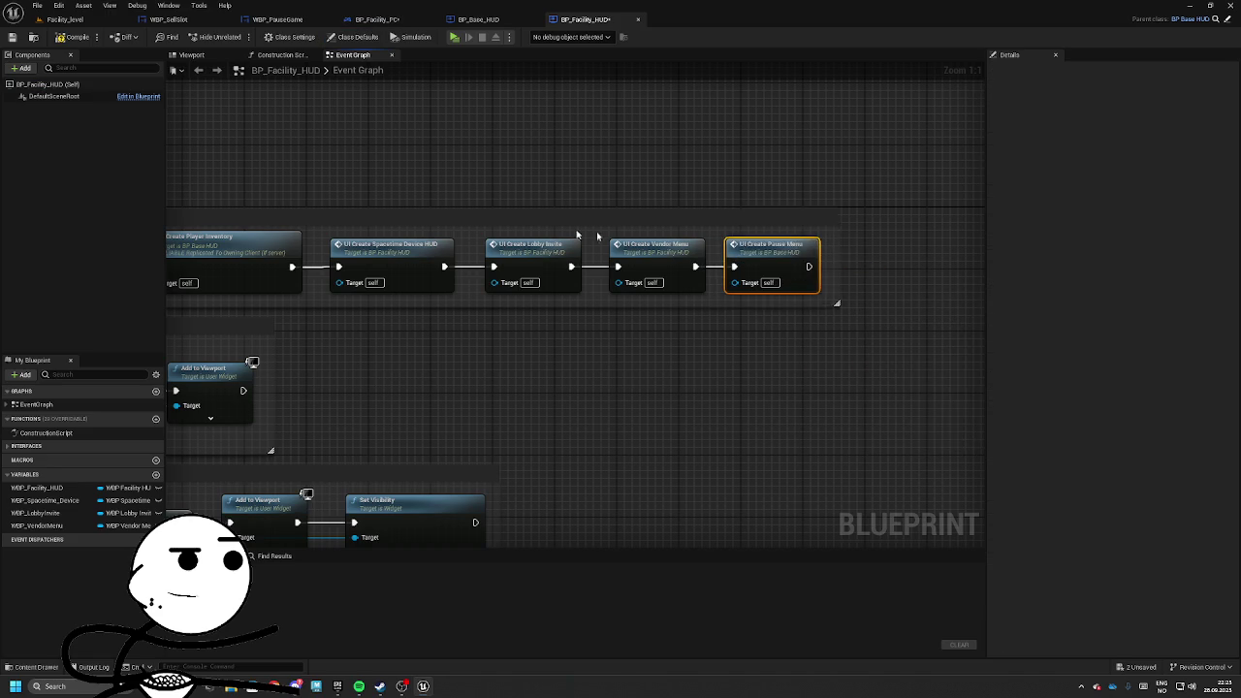
pyautogui.click(74, 37)
pyautogui.click(65, 20)
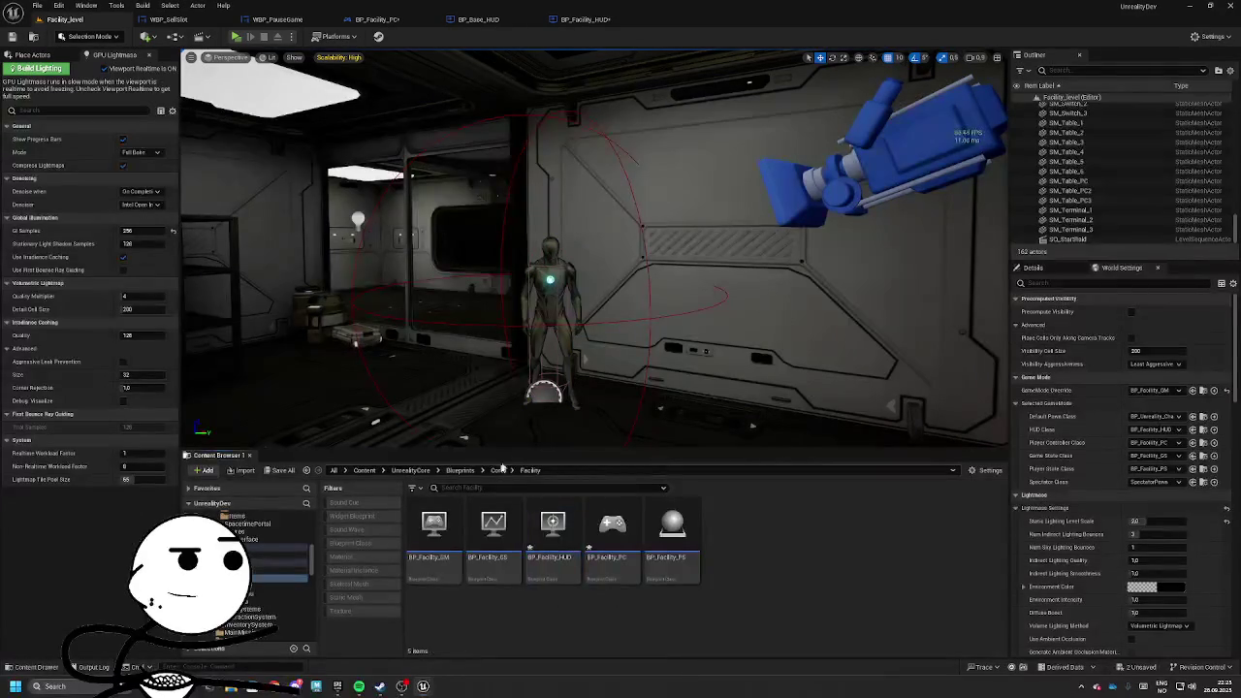
# Browse to the Gamedata/Misc/Input/Actions/Gameplay folder in the Content Browser.
pyautogui.click(460, 470)
pyautogui.doubleClick(554, 524)
pyautogui.click(439, 539)
pyautogui.doubleClick(493, 527)
pyautogui.doubleClick(436, 529)
pyautogui.click(443, 540)
pyautogui.doubleClick(446, 541)
# Duplicate IA_PlayerInventory as IA_PauseGame, open it to check, then close it.
pyautogui.rightClick(651, 560)
pyautogui.rightClick(541, 536)
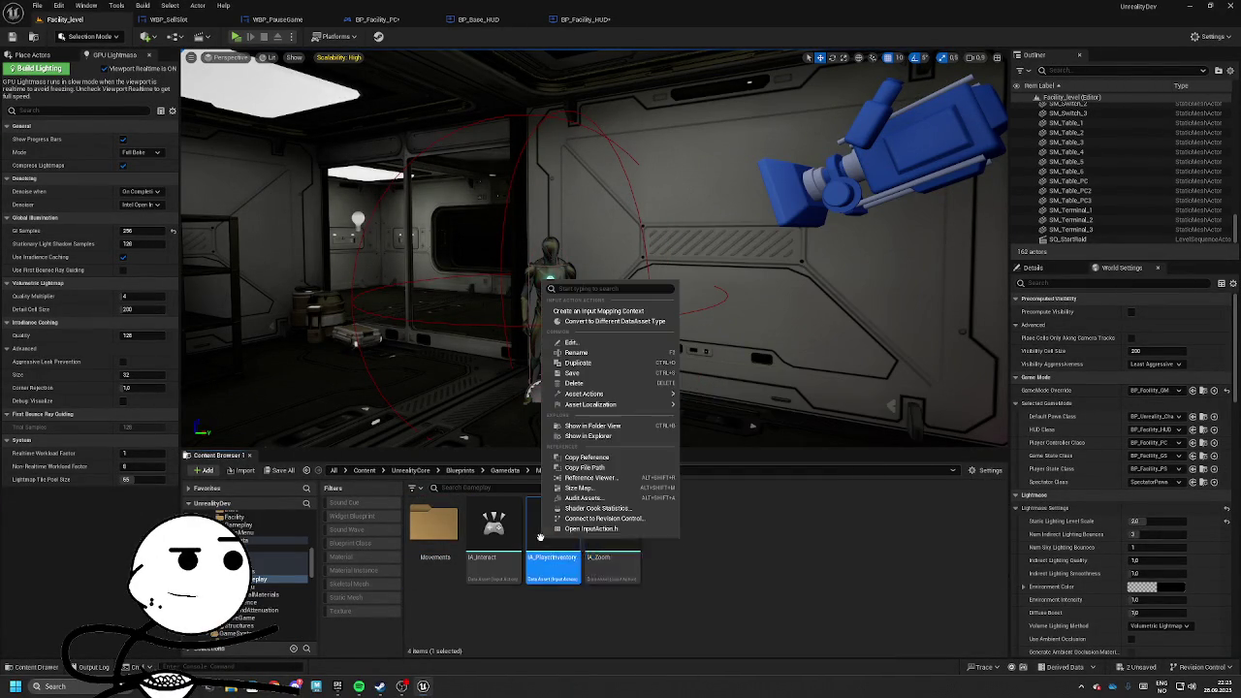
pyautogui.click(582, 363)
pyautogui.write('IA_PauseG')
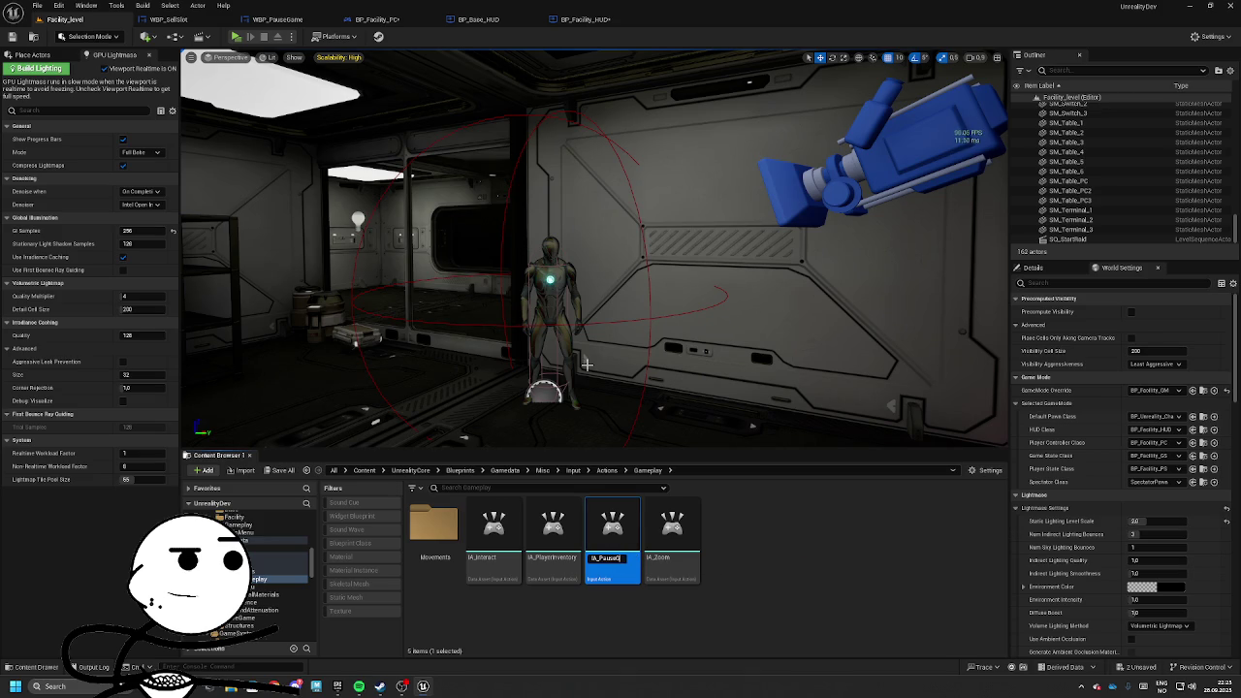
pyautogui.write('ame')
pyautogui.press('Return')
pyautogui.doubleClick(545, 543)
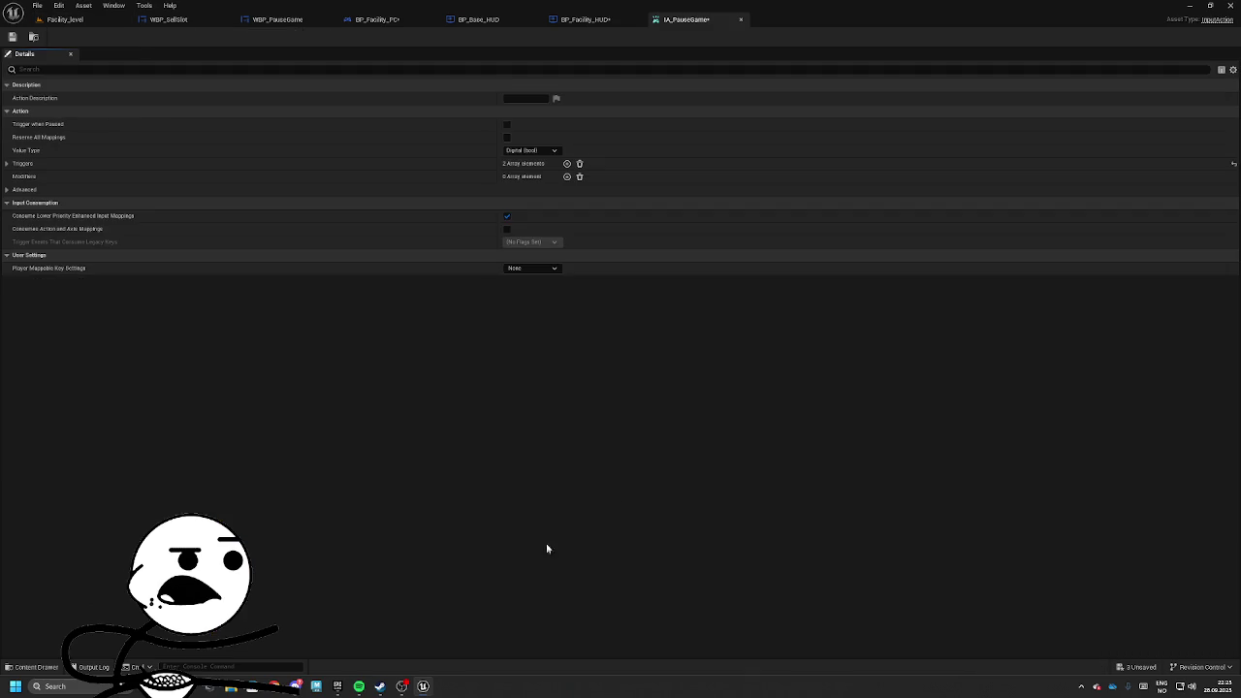
pyautogui.click(742, 19)
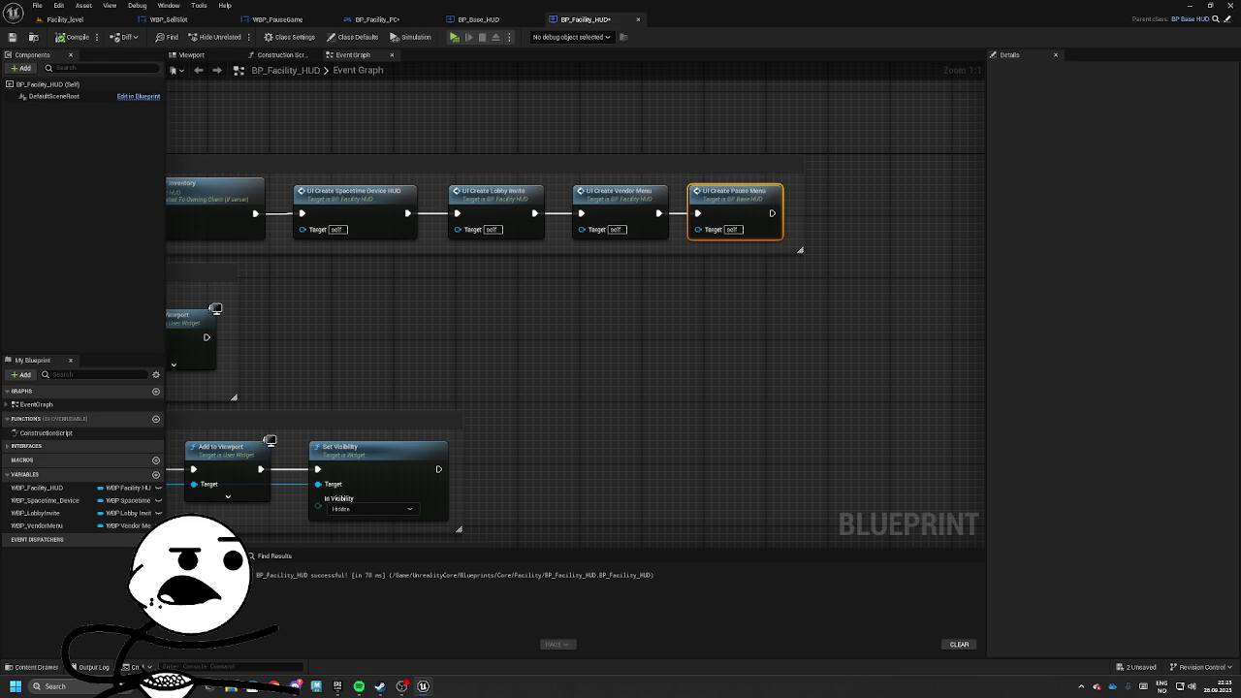
# Nudge the Vendor Menu and Lobby Invite nodes left in BP_Facility_HUD's begin-play chain.
pyautogui.moveTo(707, 310); pyautogui.dragTo(676, 358)
pyautogui.moveTo(585, 260); pyautogui.dragTo(577, 259)
pyautogui.moveTo(464, 260); pyautogui.dragTo(456, 260)
pyautogui.click(316, 237)
pyautogui.moveTo(316, 237); pyautogui.dragTo(580, 242)
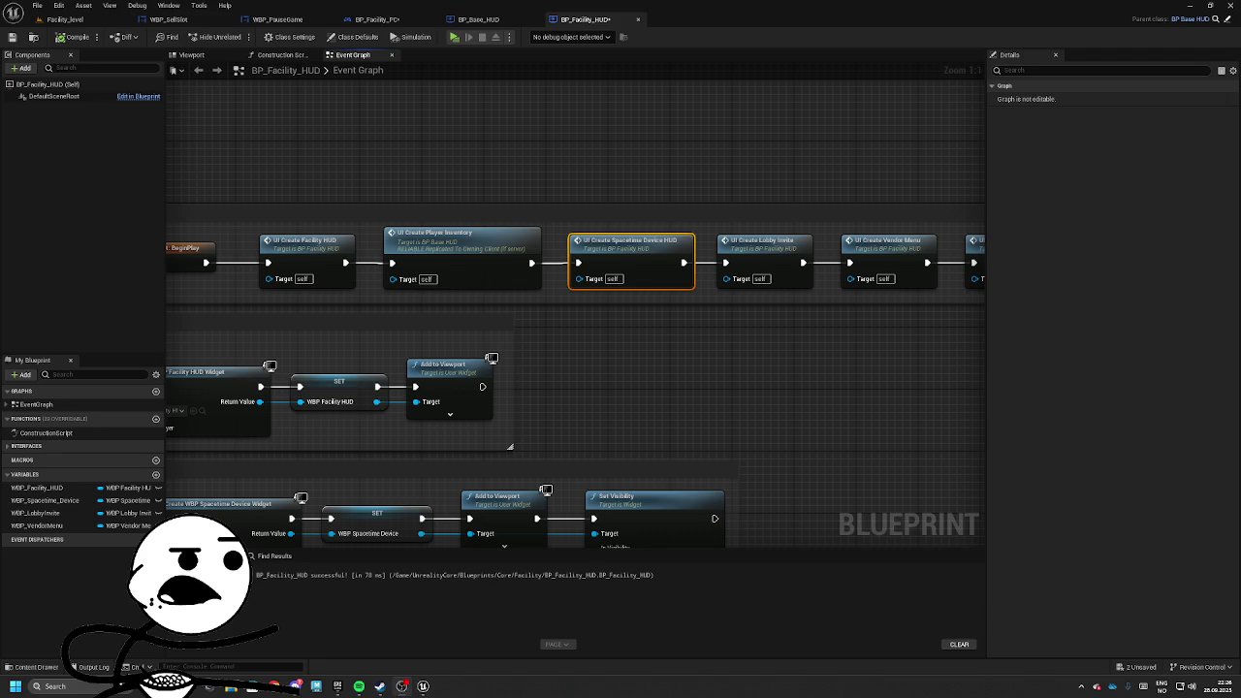
pyautogui.click(636, 511)
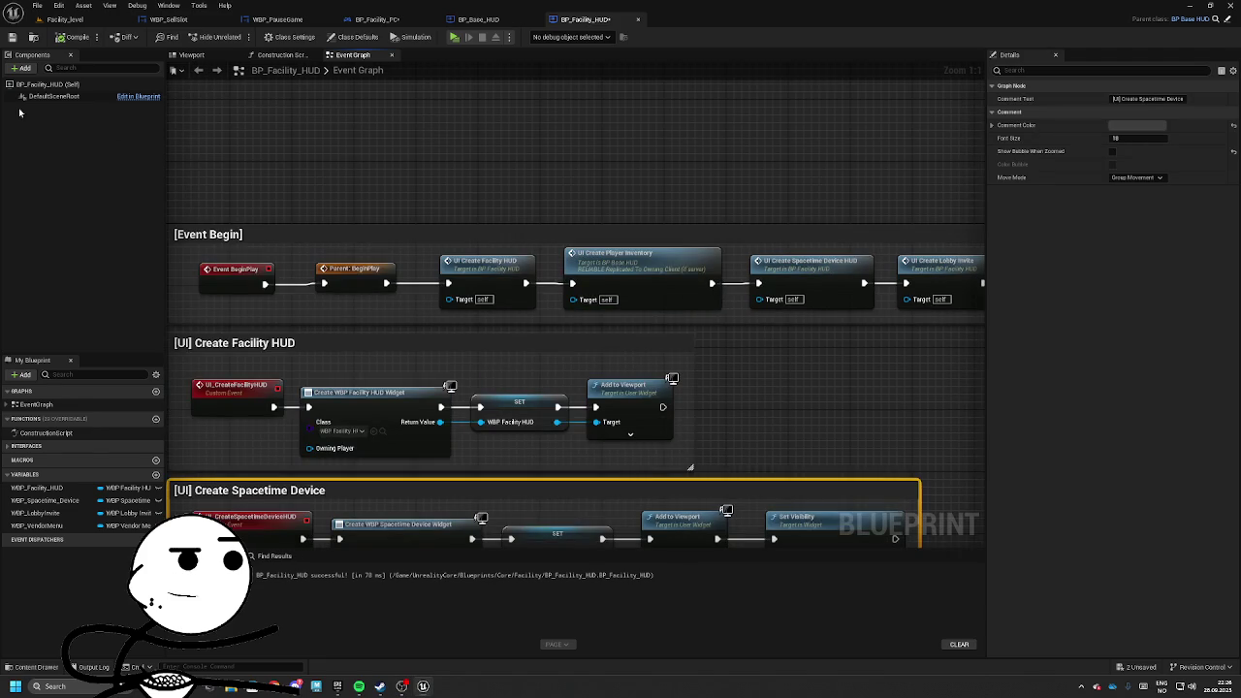
pyautogui.click(477, 20)
pyautogui.click(398, 19)
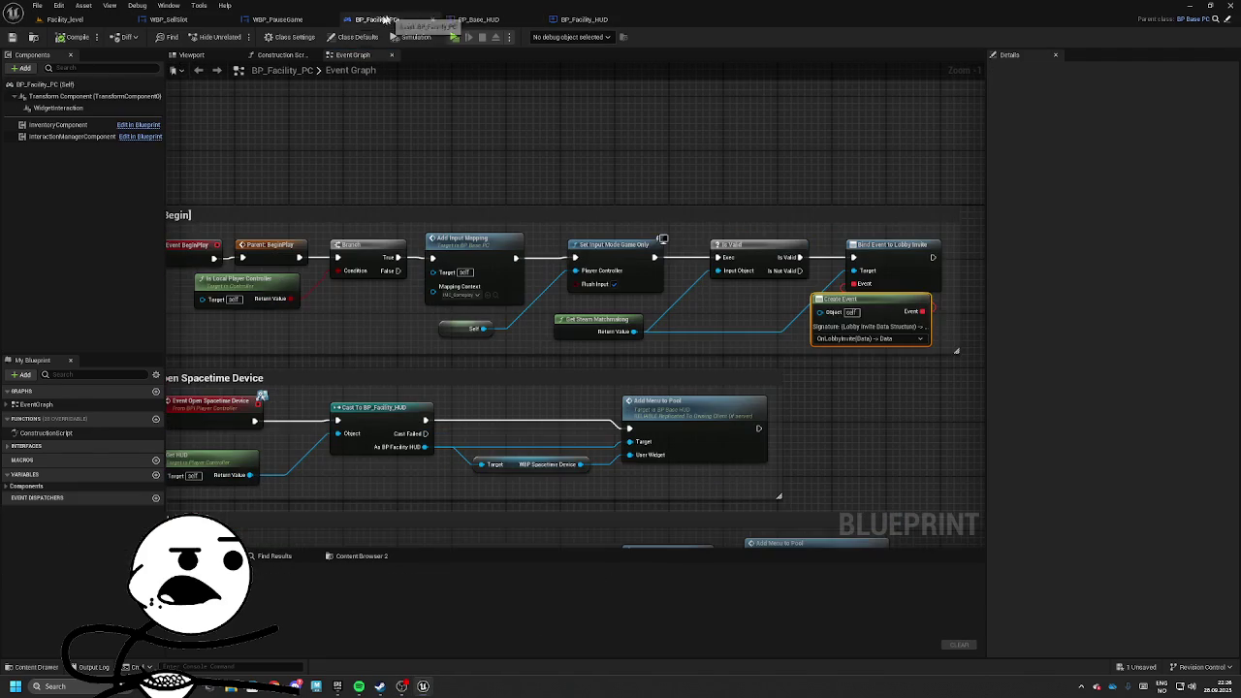
# Move the Create Event node under Is Valid, then compile and save BP_Facility_PC.
pyautogui.click(12, 37)
pyautogui.moveTo(747, 309); pyautogui.dragTo(624, 302)
pyautogui.moveTo(533, 291)
pyautogui.mouseDown()
pyautogui.moveTo(599, 297)
pyautogui.moveTo(504, 268)
pyautogui.mouseUp()
pyautogui.click(599, 391)
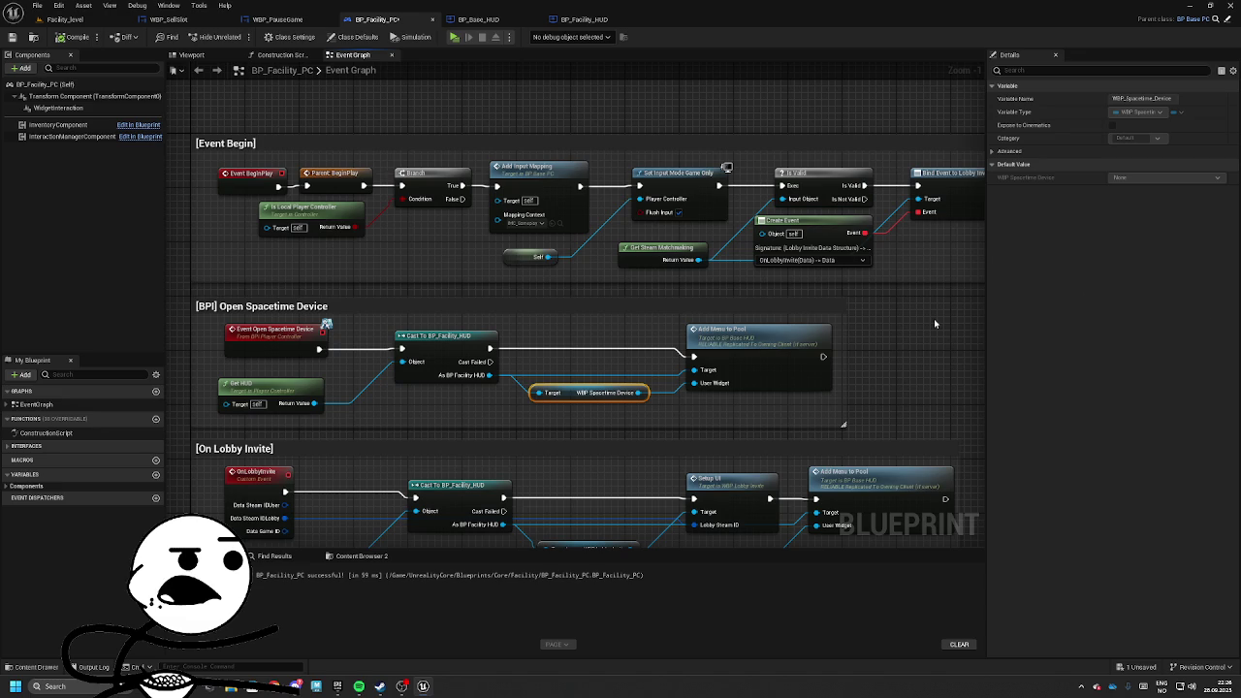
pyautogui.moveTo(446, 306); pyautogui.dragTo(334, 240)
pyautogui.click(81, 43)
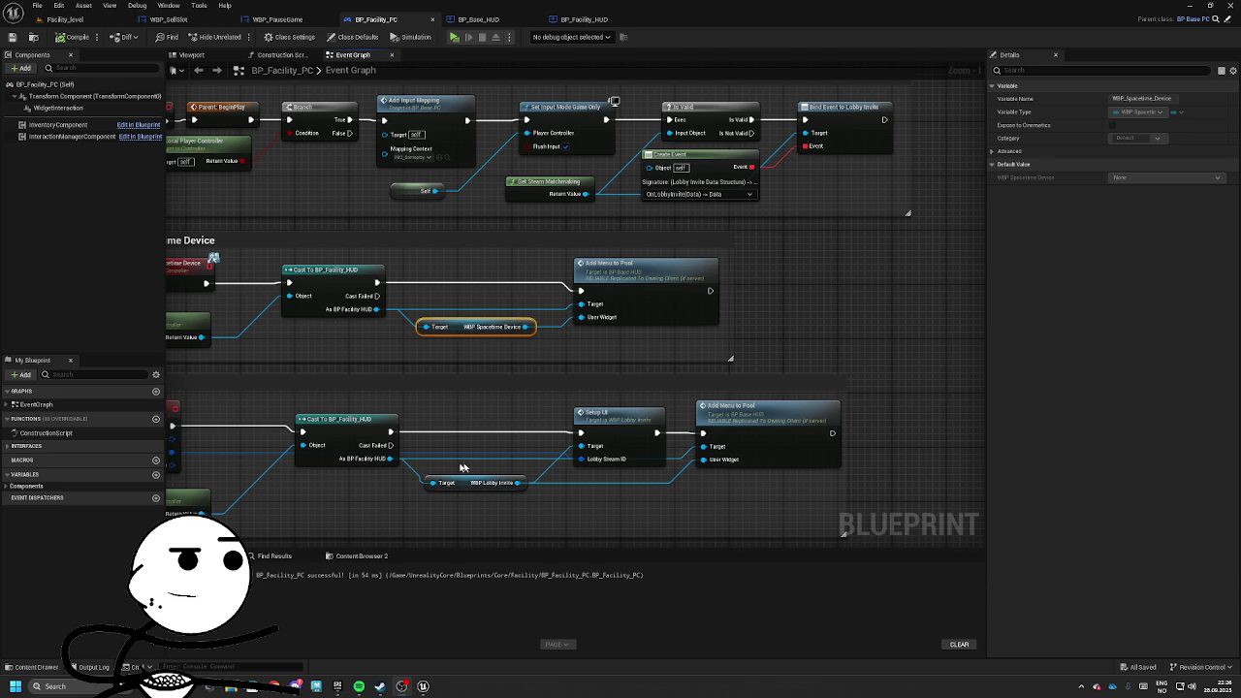
# Pan down to the On Lobby Invite and Interact with Widget sections.
pyautogui.click(692, 407)
pyautogui.moveTo(691, 407)
pyautogui.mouseDown()
pyautogui.moveTo(633, 441)
pyautogui.moveTo(545, 525)
pyautogui.mouseUp()
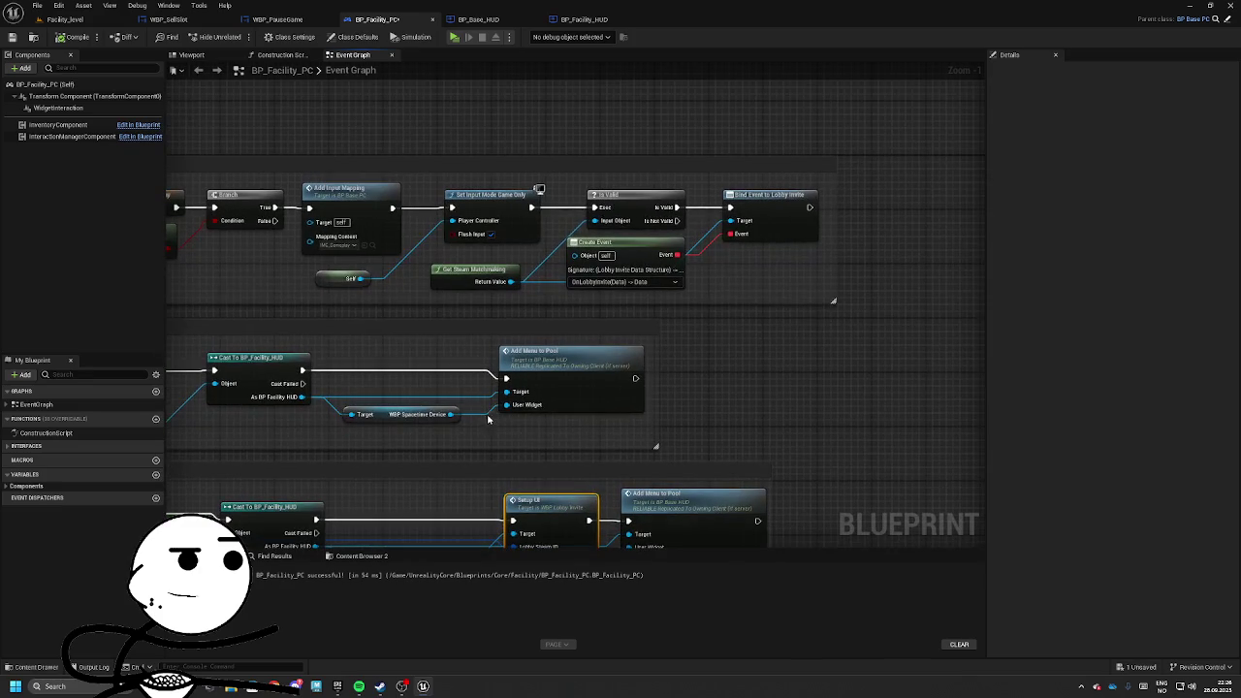
pyautogui.moveTo(475, 415)
pyautogui.mouseDown()
pyautogui.moveTo(671, 436)
pyautogui.moveTo(789, 343)
pyautogui.mouseUp()
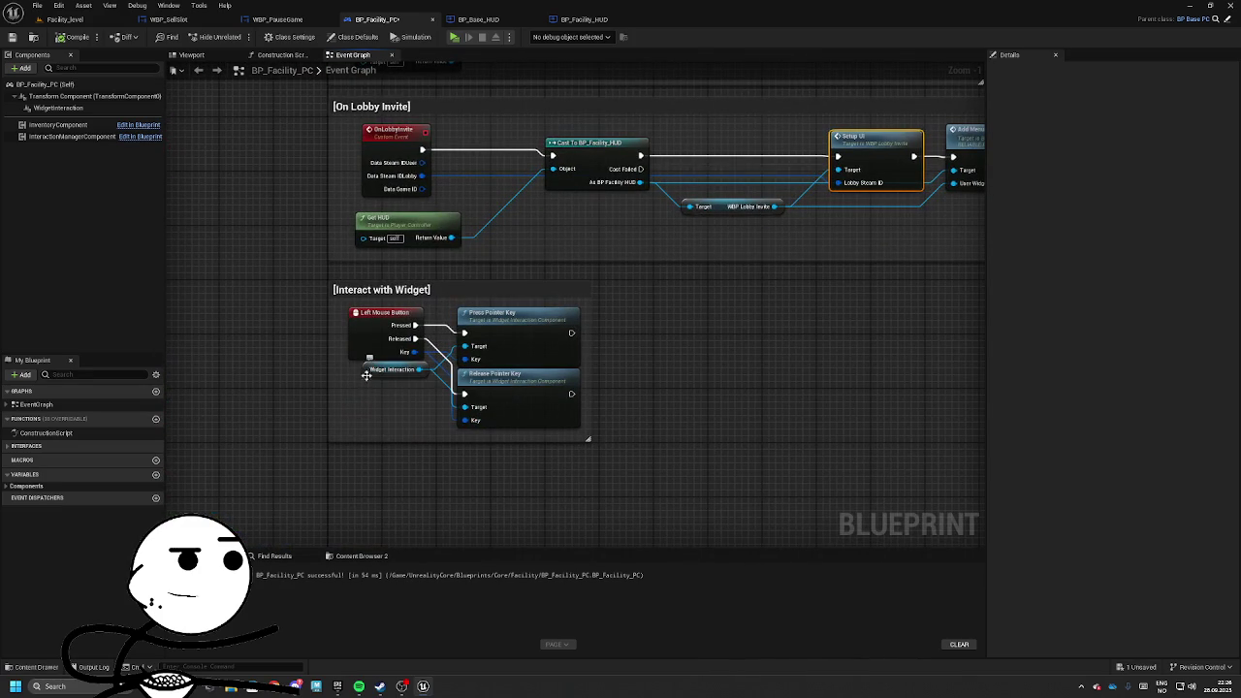
pyautogui.moveTo(393, 448); pyautogui.dragTo(410, 485)
# Add an IA_PauseGame input event node beside the Interact with Widget section.
pyautogui.moveTo(685, 365)
pyautogui.mouseDown()
pyautogui.moveTo(655, 469)
pyautogui.moveTo(696, 394)
pyautogui.moveTo(518, 346)
pyautogui.mouseUp()
pyautogui.rightClick(535, 350)
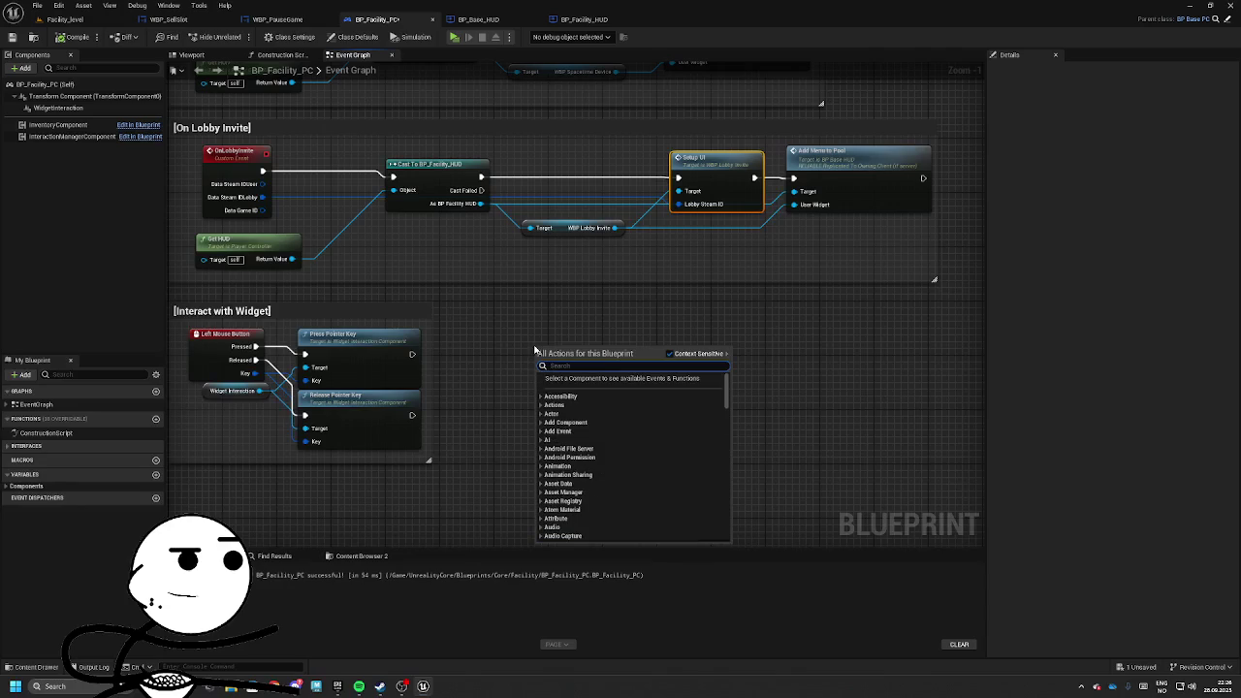
pyautogui.press('Up')
pyautogui.write('pause')
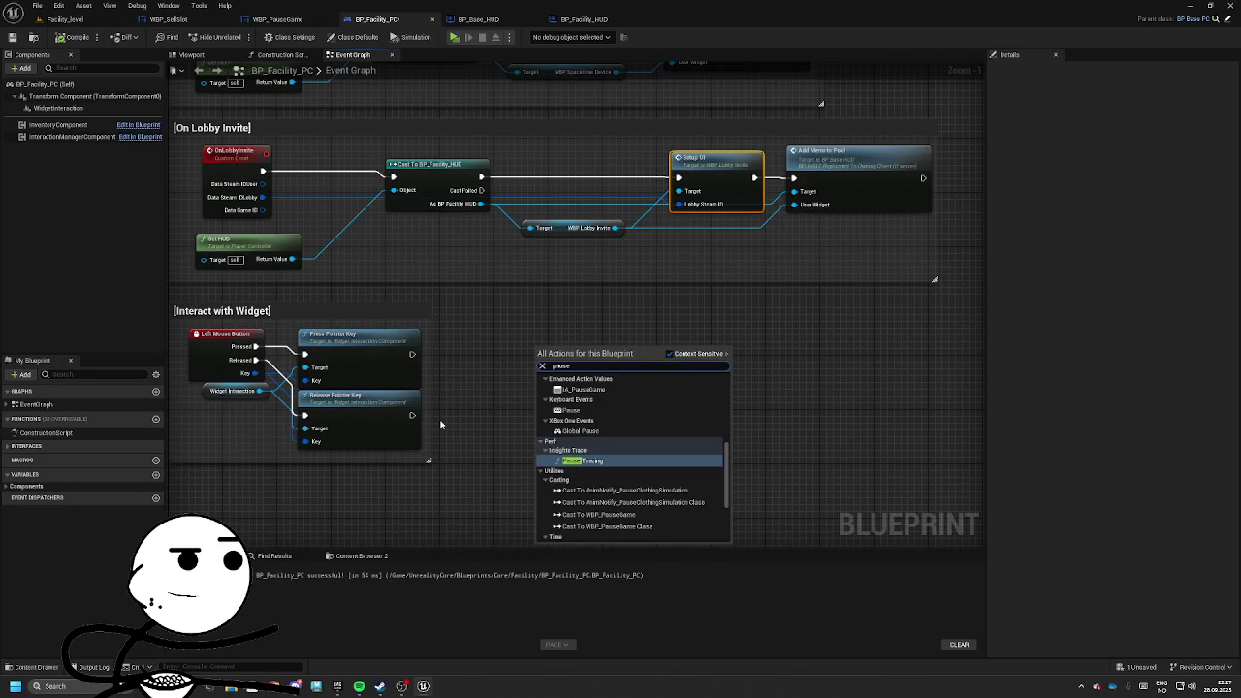
pyautogui.press('Up')
pyautogui.press('Up')
pyautogui.press('Up')
pyautogui.press('Return')
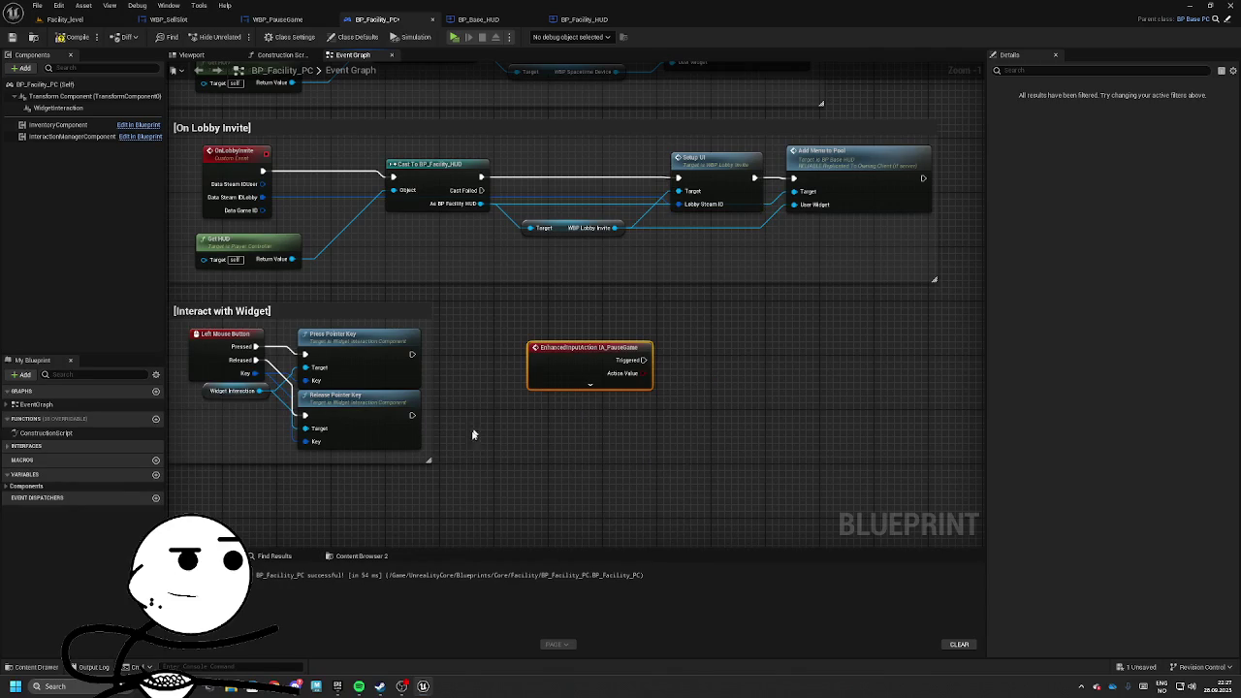
pyautogui.click(590, 384)
pyautogui.moveTo(548, 354)
pyautogui.mouseDown()
pyautogui.moveTo(715, 358)
pyautogui.moveTo(550, 339)
pyautogui.mouseUp()
pyautogui.moveTo(550, 336)
pyautogui.mouseDown()
pyautogui.moveTo(646, 405)
pyautogui.moveTo(713, 514)
pyautogui.moveTo(715, 575)
pyautogui.moveTo(756, 656)
pyautogui.moveTo(785, 368)
pyautogui.moveTo(650, 358)
pyautogui.moveTo(724, 381)
pyautogui.mouseUp()
pyautogui.write('pause')
pyautogui.press('BackSpace')
pyautogui.press('BackSpace')
pyautogui.press('BackSpace')
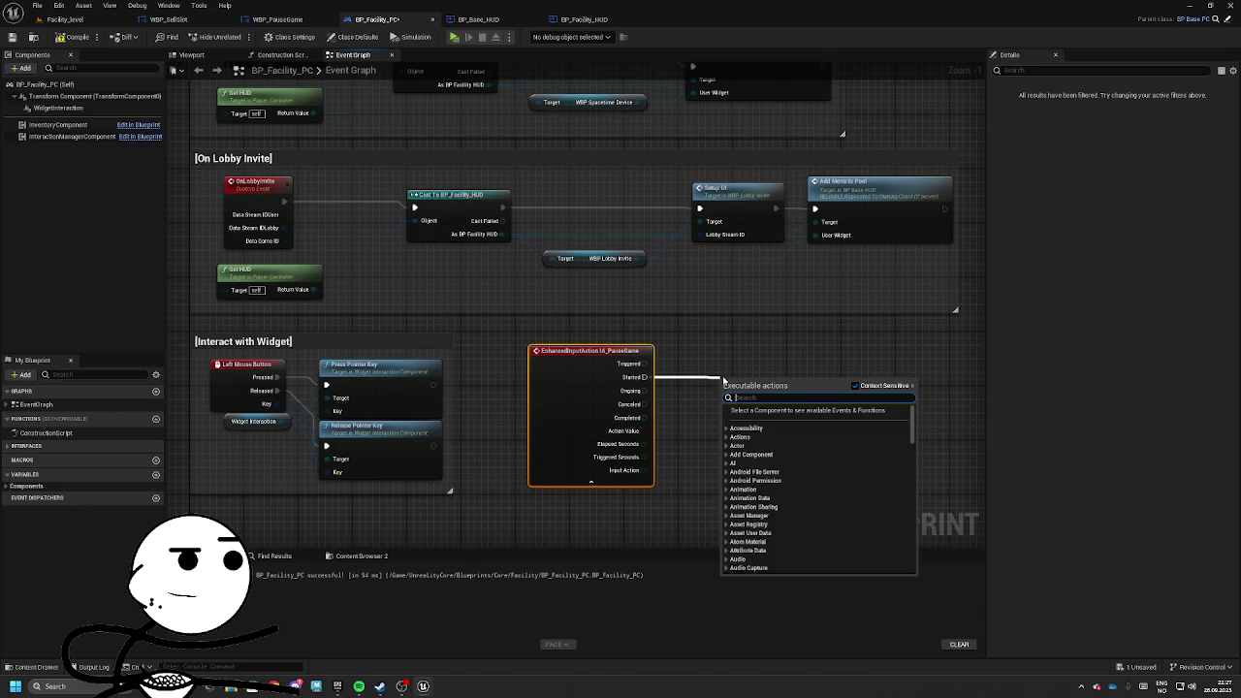
pyautogui.press('Escape')
# Copy the Get HUD and Cast to BP_Facility_HUD nodes and paste them beside the pause event.
pyautogui.moveTo(537, 567); pyautogui.dragTo(527, 462)
pyautogui.rightClick(527, 463)
pyautogui.write('get')
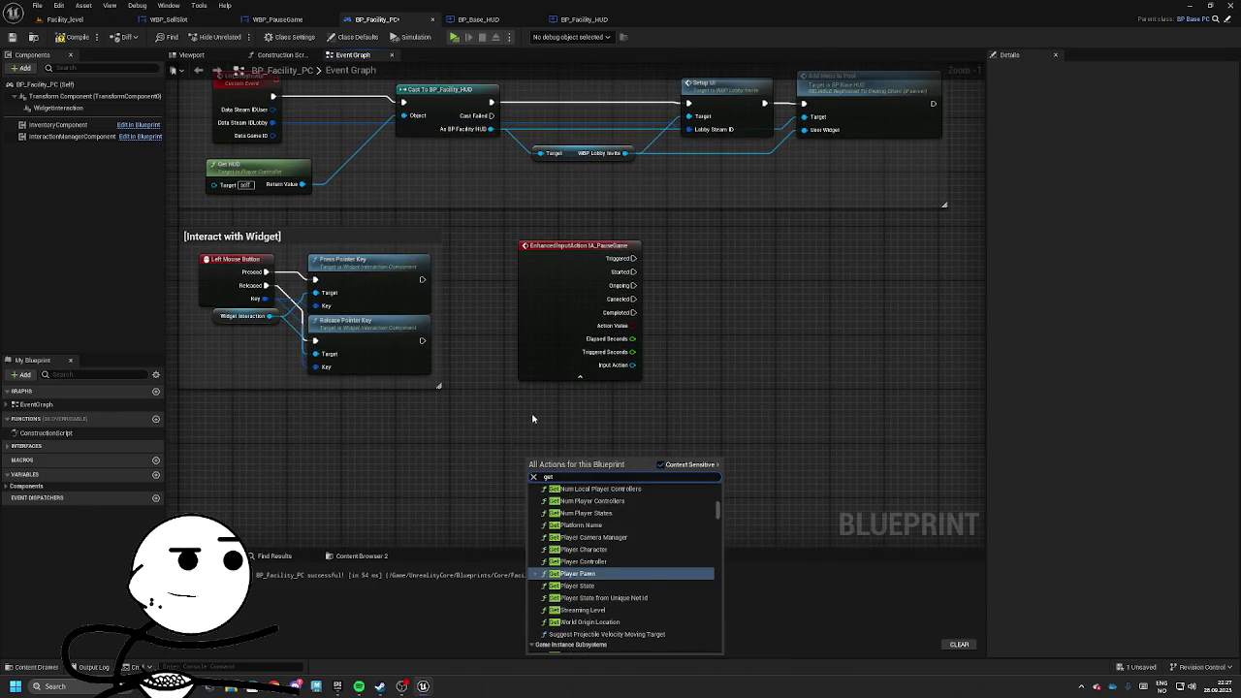
pyautogui.click(532, 419)
pyautogui.moveTo(538, 413); pyautogui.dragTo(545, 548)
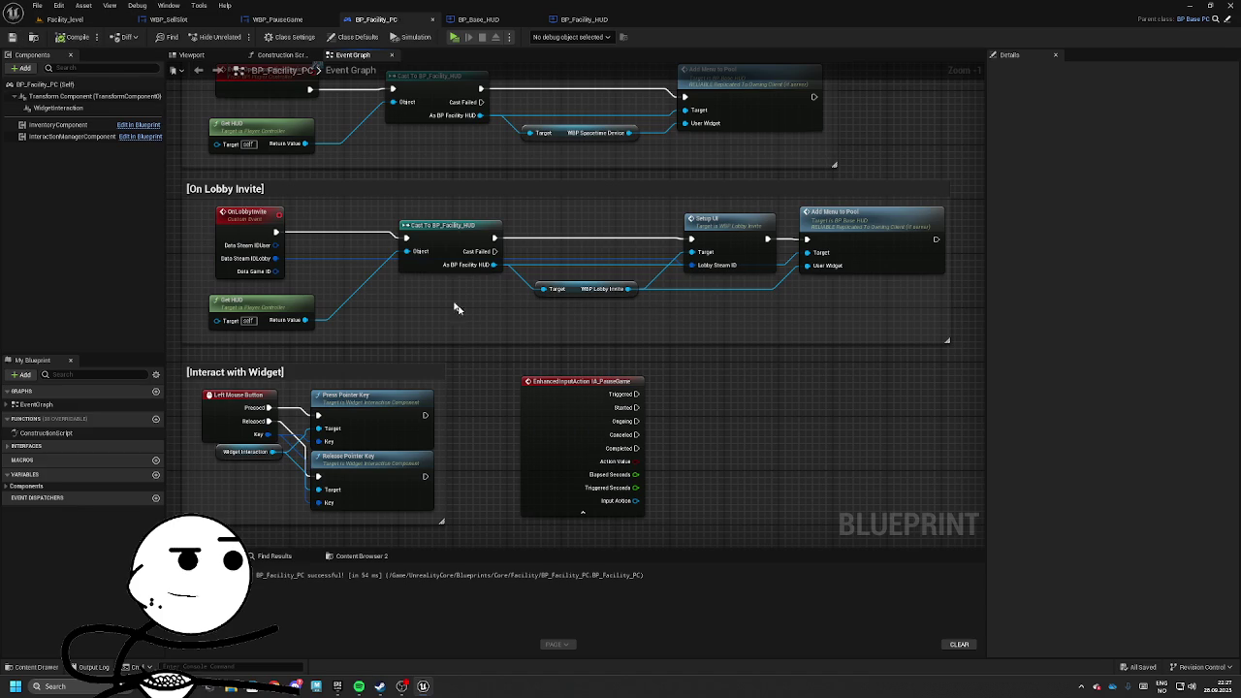
pyautogui.moveTo(486, 389); pyautogui.dragTo(654, 509)
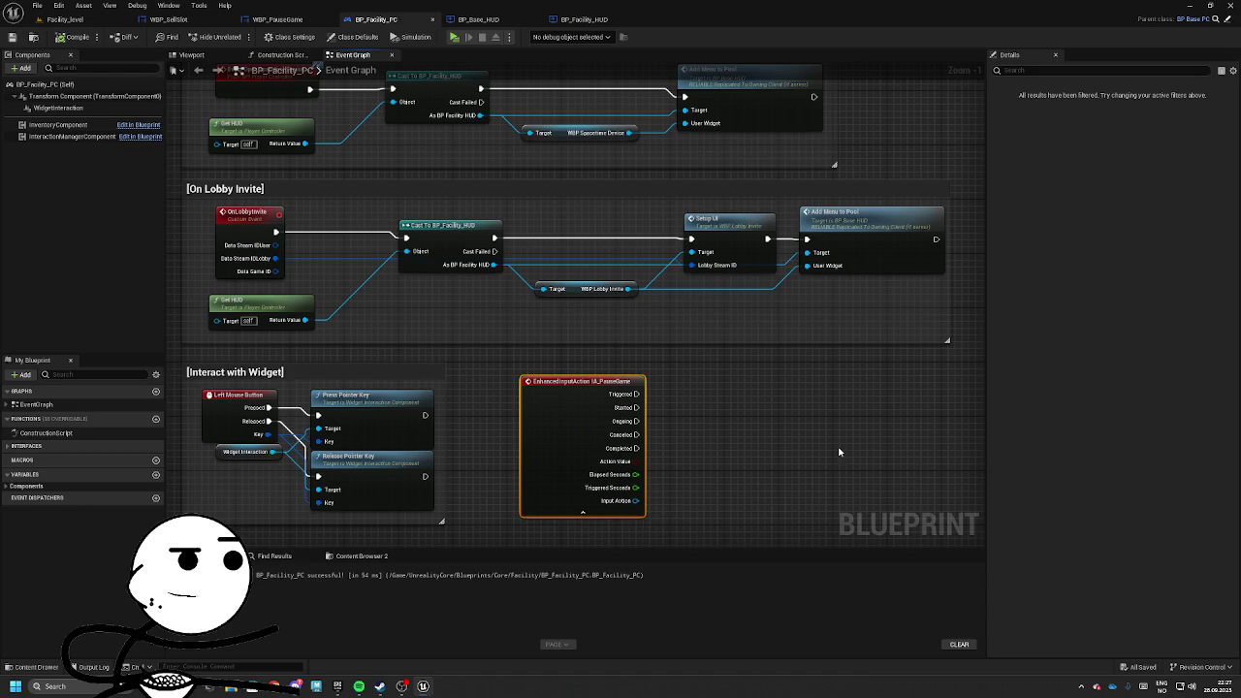
pyautogui.moveTo(638, 407)
pyautogui.mouseDown()
pyautogui.moveTo(784, 430)
pyautogui.moveTo(726, 436)
pyautogui.mouseUp()
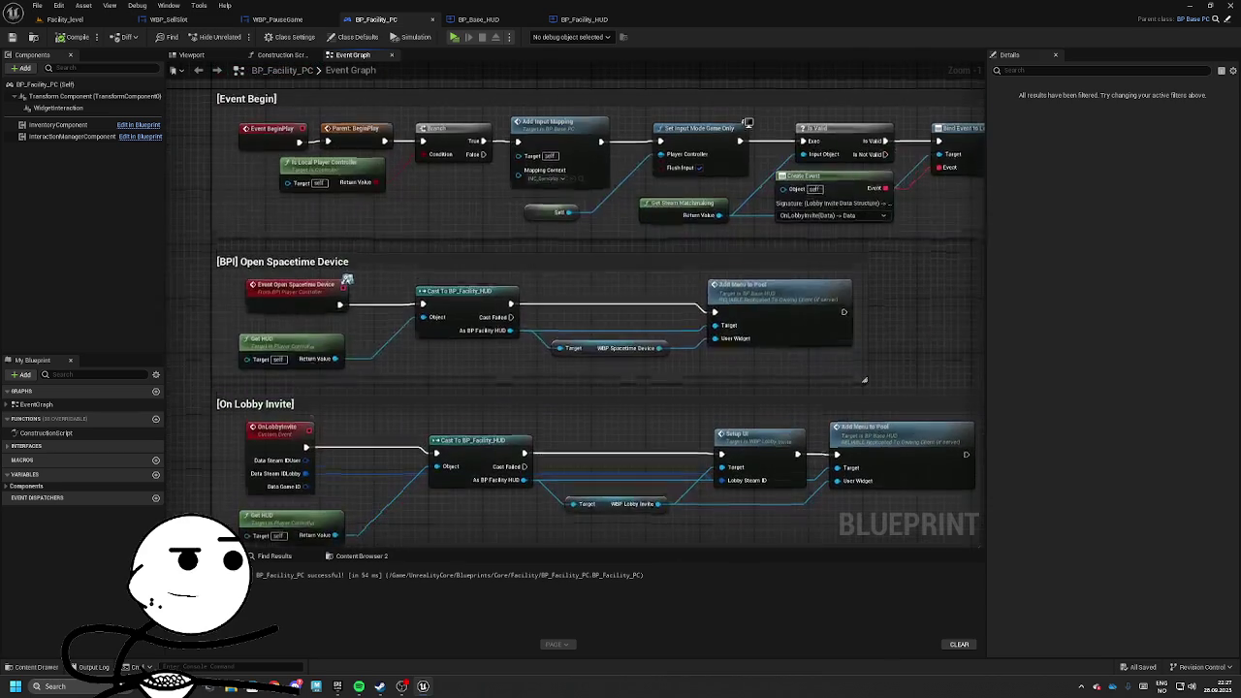
pyautogui.moveTo(568, 387); pyautogui.dragTo(611, 307)
pyautogui.moveTo(373, 243); pyautogui.dragTo(902, 283)
pyautogui.hotkey('ctrl', 'c')
pyautogui.moveTo(889, 610)
pyautogui.mouseDown()
pyautogui.moveTo(844, 380)
pyautogui.moveTo(955, 308)
pyautogui.mouseUp()
pyautogui.hotkey('ctrl', 'v')
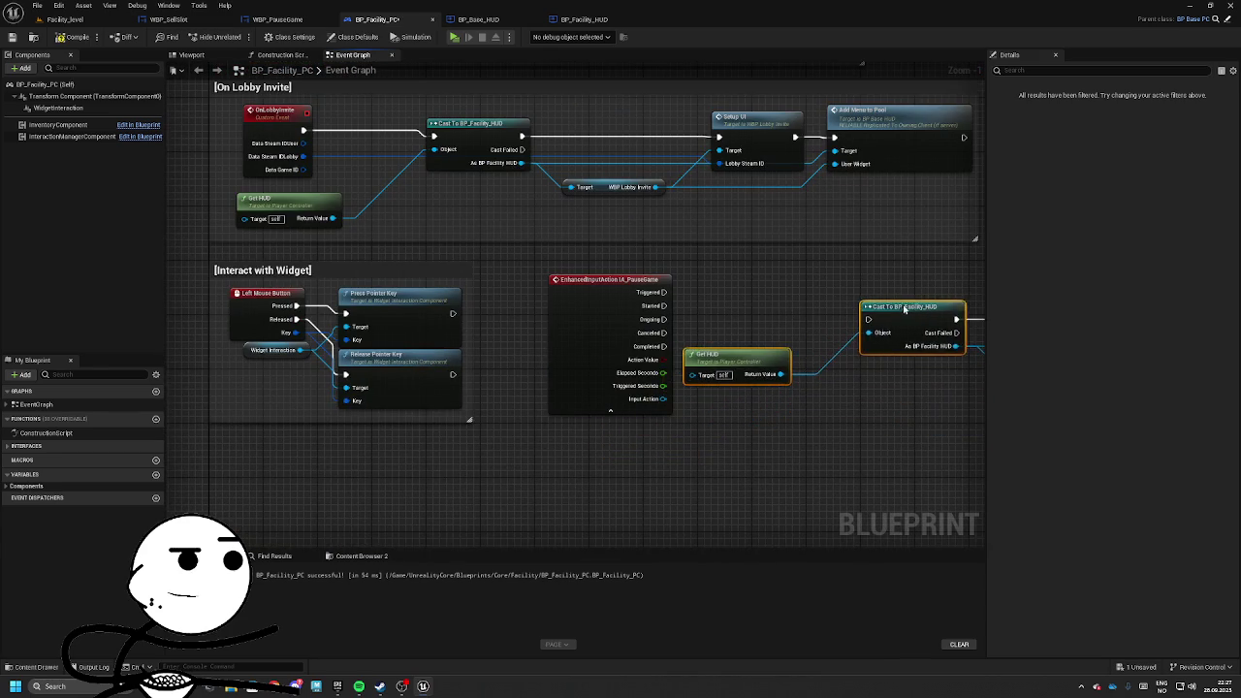
pyautogui.moveTo(773, 292); pyautogui.dragTo(585, 317)
pyautogui.moveTo(837, 370)
pyautogui.mouseDown()
pyautogui.moveTo(818, 385)
pyautogui.moveTo(674, 380)
pyautogui.moveTo(667, 412)
pyautogui.mouseUp()
# Swap the copied Spacetime Device variable for Get WBP Pause Menu and wire Started into the Cast.
pyautogui.click(818, 385)
pyautogui.press('Delete')
pyautogui.write('get paus')
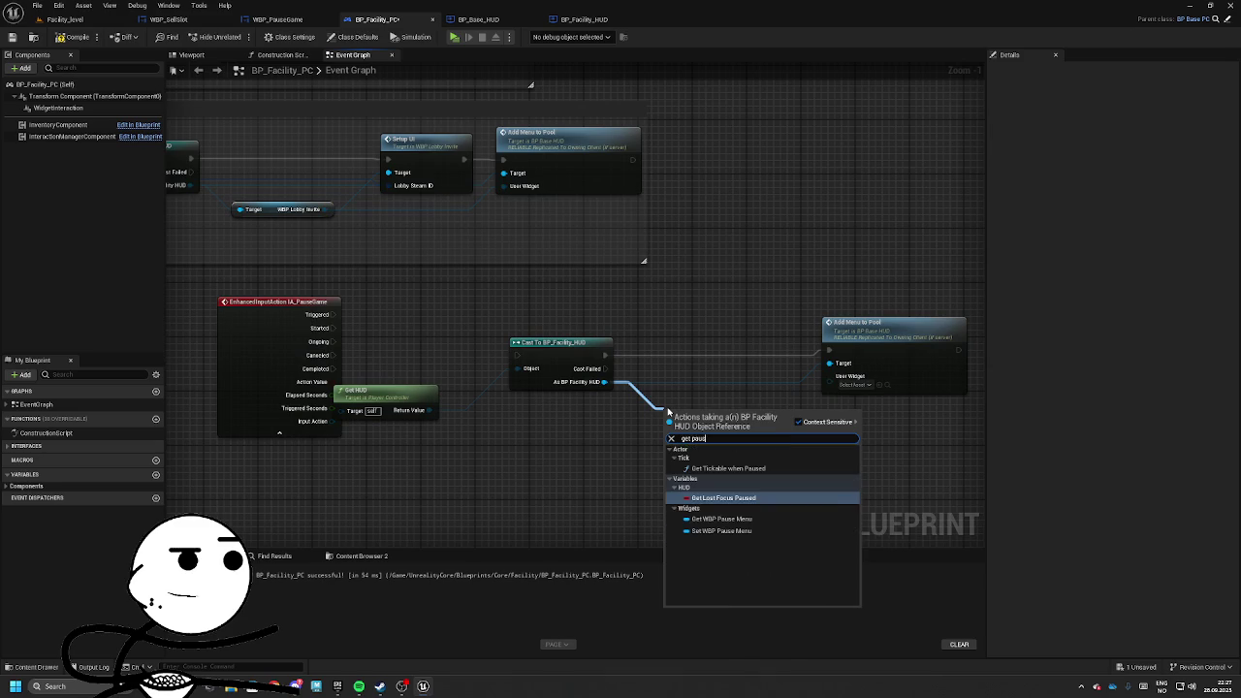
pyautogui.press('Down')
pyautogui.press('Down')
pyautogui.press('Return')
pyautogui.moveTo(752, 414); pyautogui.dragTo(829, 382)
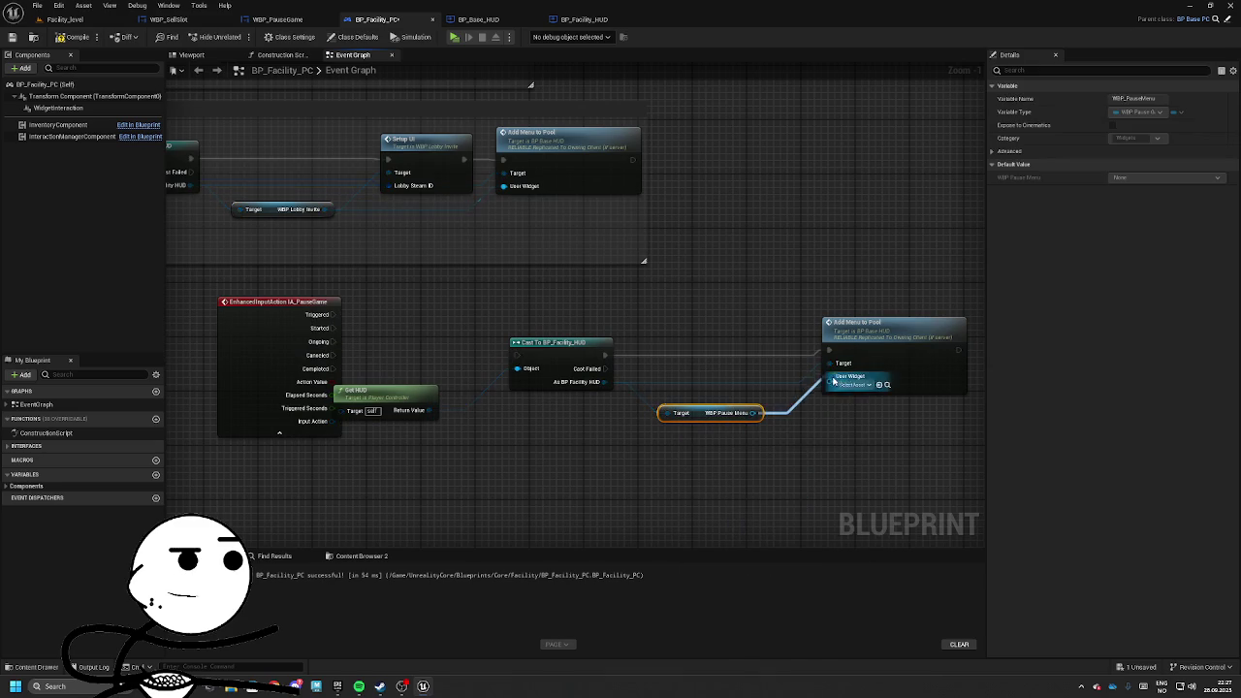
pyautogui.moveTo(873, 322); pyautogui.dragTo(866, 329)
pyautogui.moveTo(517, 355); pyautogui.dragTo(333, 328)
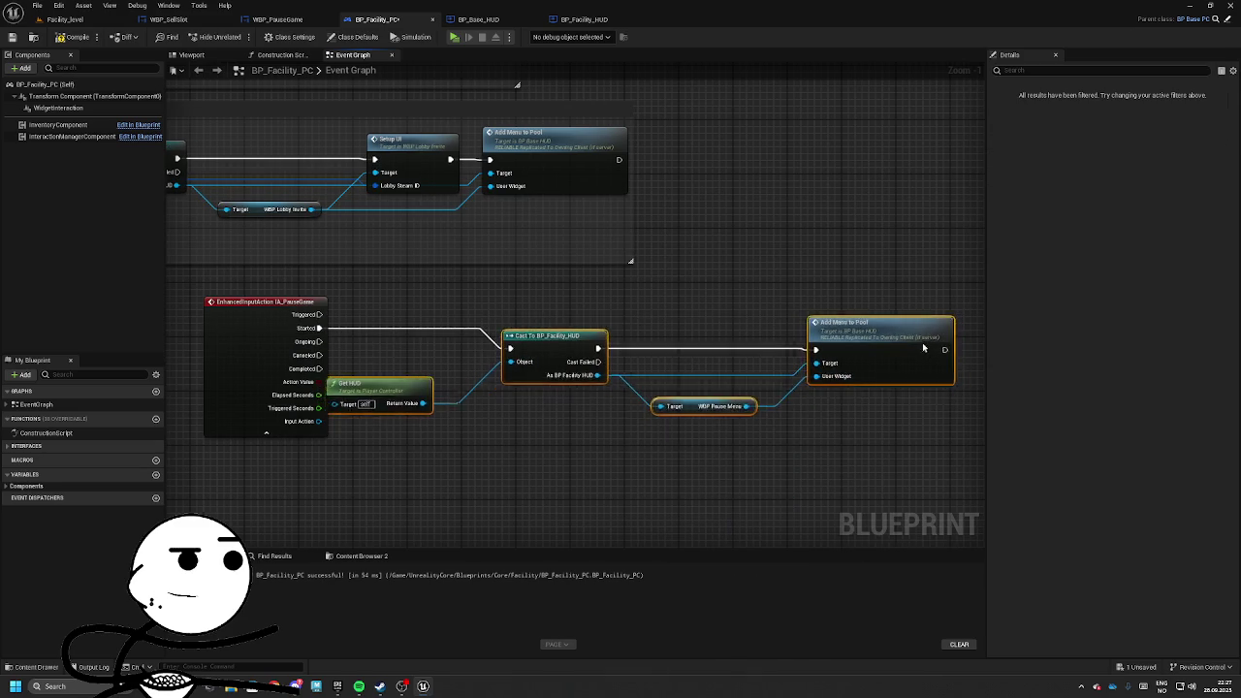
# Wrap the pause nodes in an '[INPUT] Pause Game' comment and return to Facility_level.
pyautogui.moveTo(320, 281); pyautogui.dragTo(1061, 494)
pyautogui.press('c')
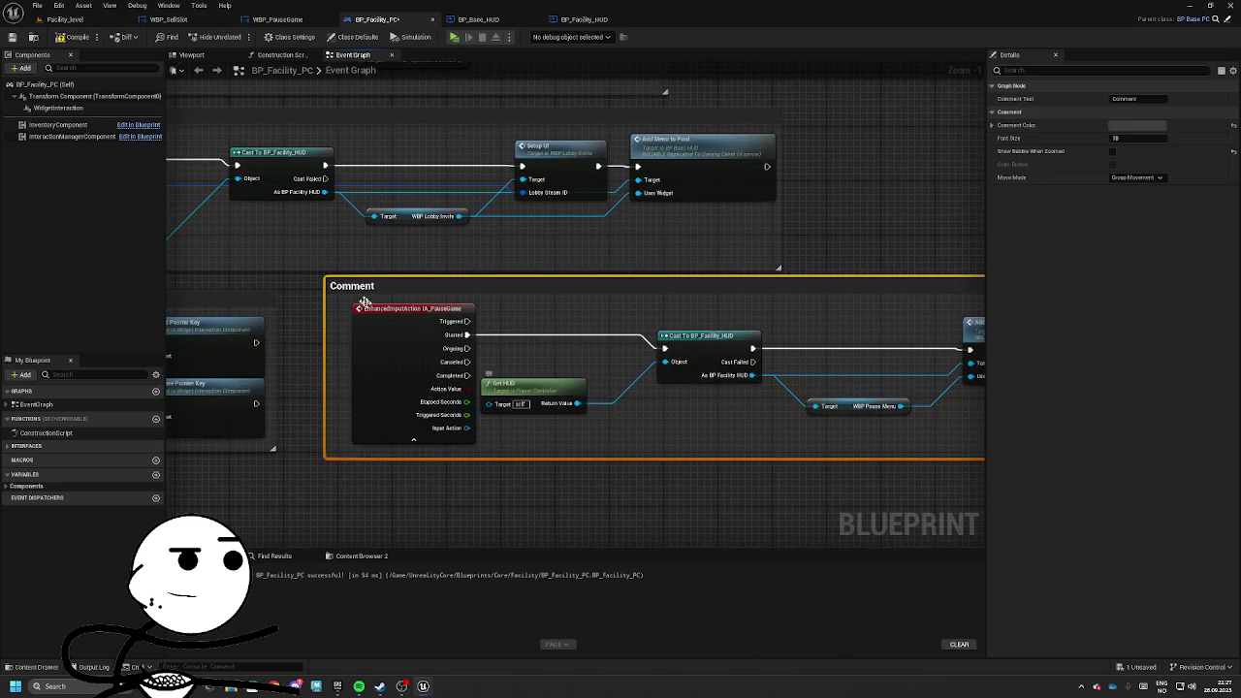
pyautogui.doubleClick(377, 283)
pyautogui.write('T] Pause')
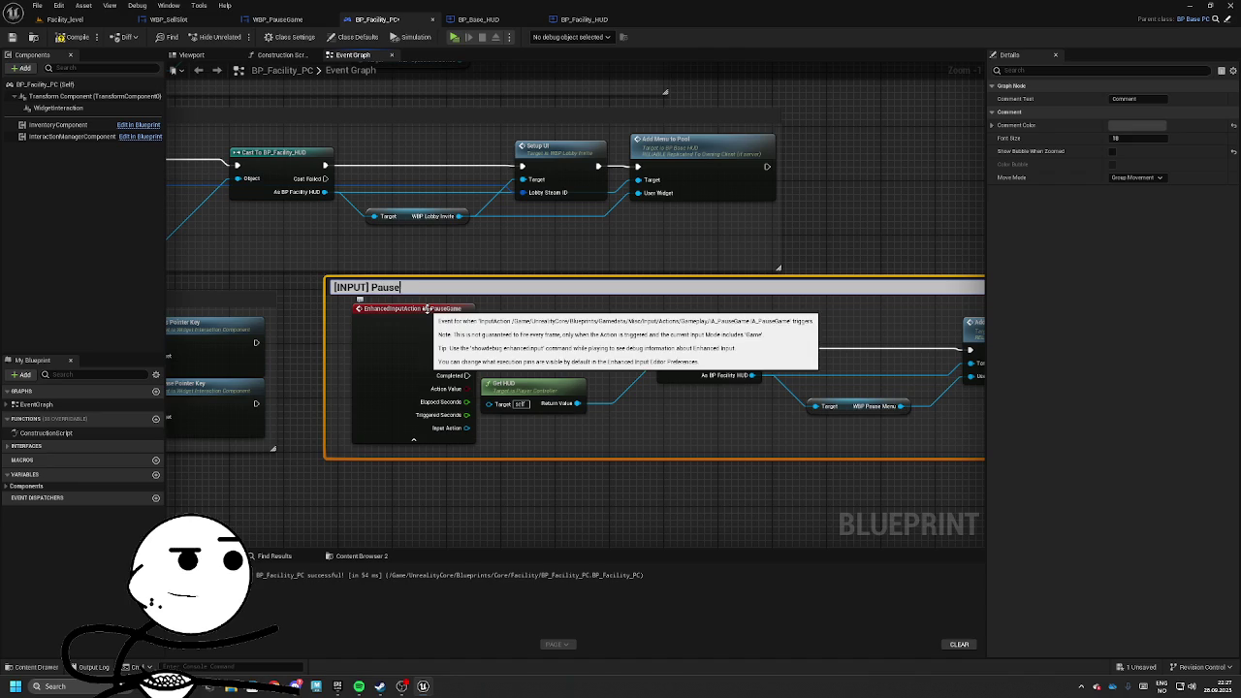
pyautogui.write('me')
pyautogui.press('Return')
pyautogui.moveTo(431, 291); pyautogui.dragTo(399, 304)
pyautogui.moveTo(241, 258); pyautogui.dragTo(220, 154)
pyautogui.click(220, 153)
pyautogui.click(93, 20)
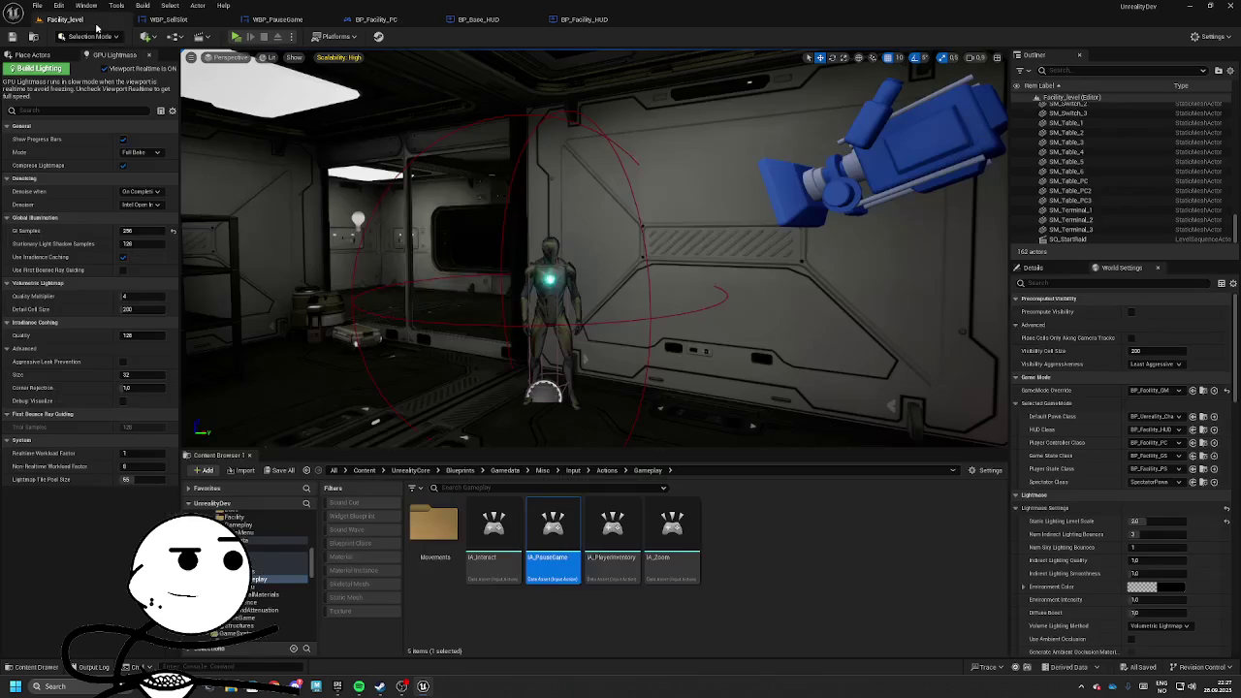
# After a quick play test, add an IA_PauseGame mapping in IMC_Gameplay.
pyautogui.click(232, 35)
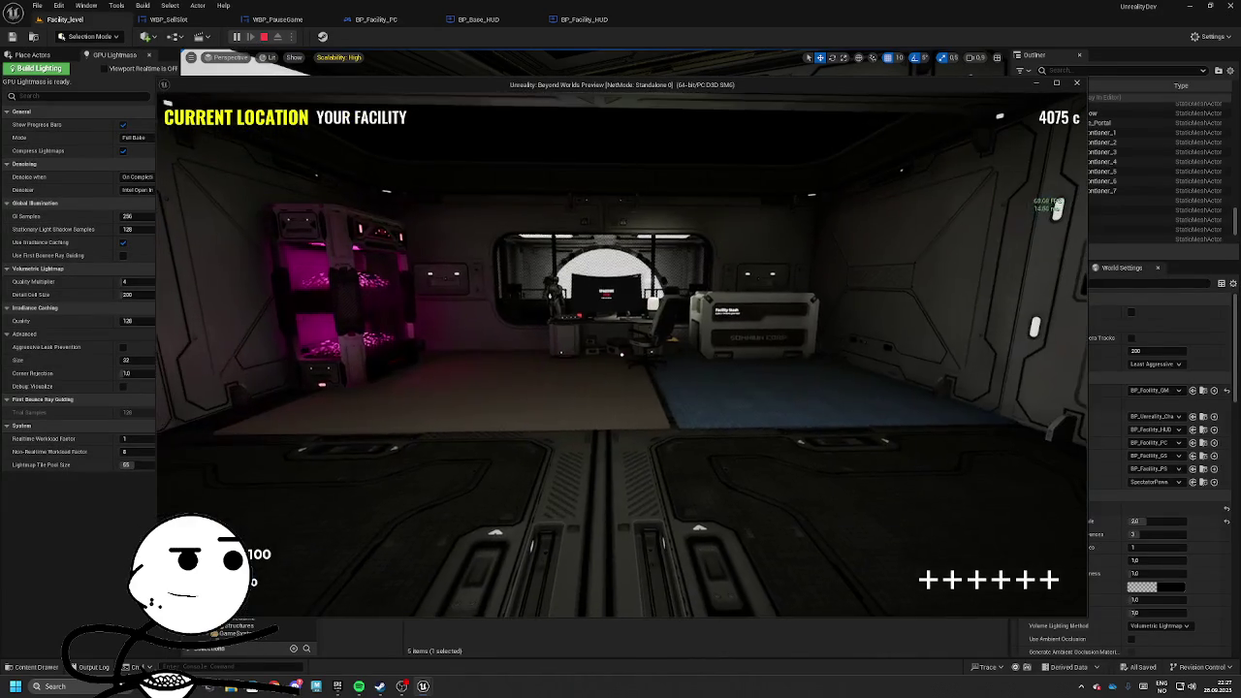
pyautogui.press('Escape')
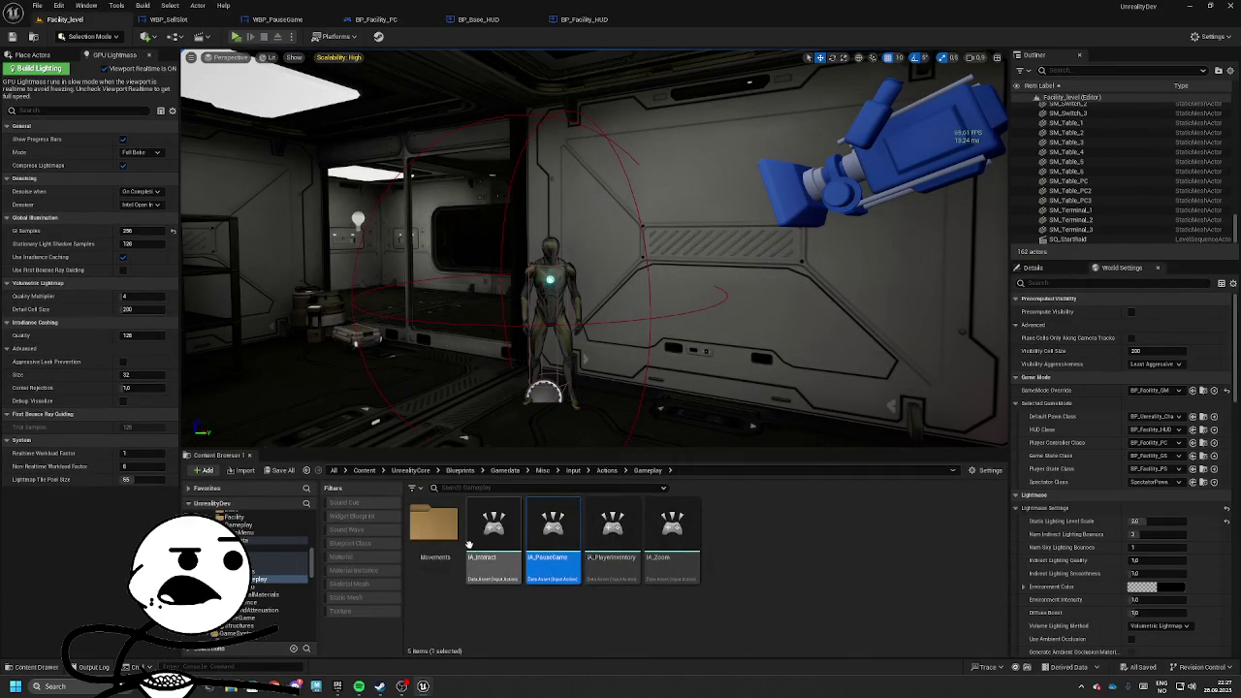
pyautogui.click(607, 470)
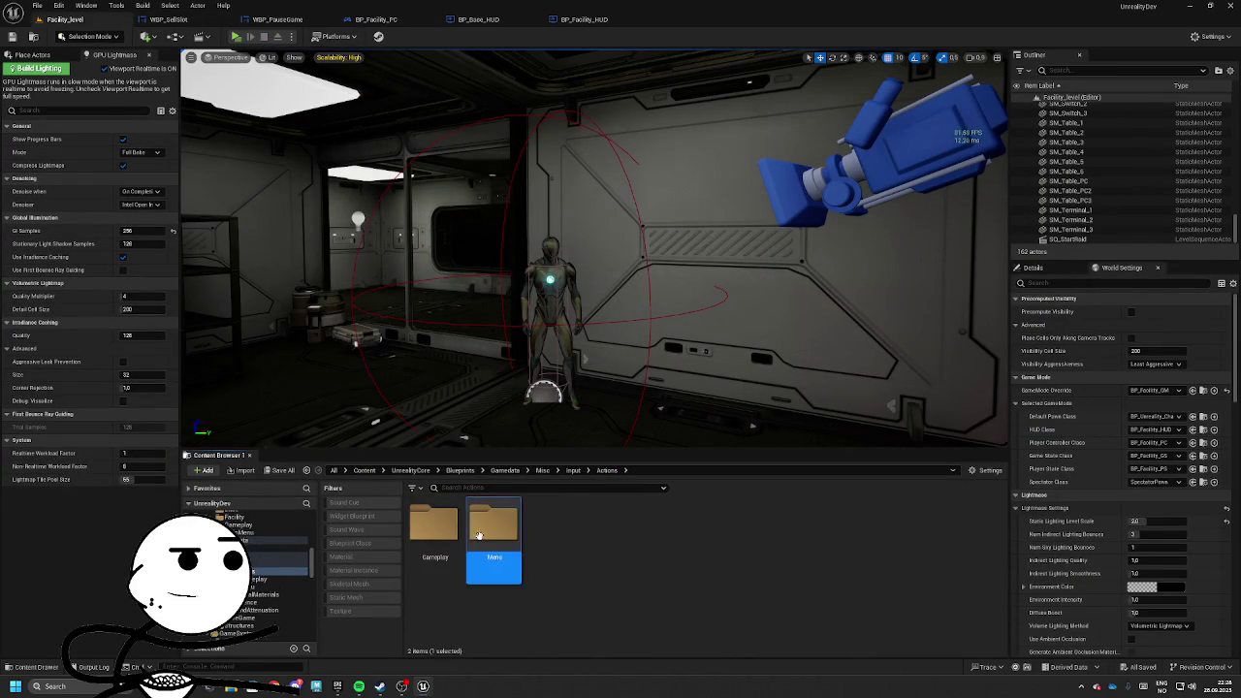
pyautogui.click(573, 472)
pyautogui.doubleClick(492, 523)
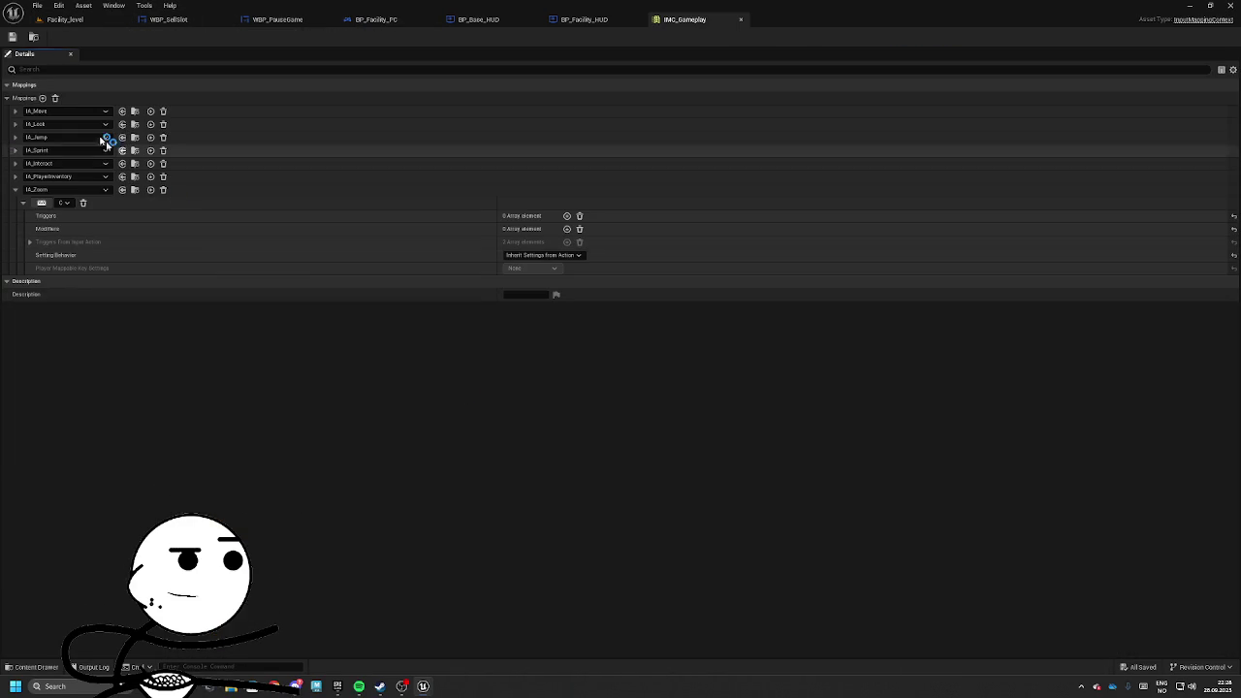
pyautogui.click(42, 98)
pyautogui.click(68, 282)
pyautogui.write('Pause game')
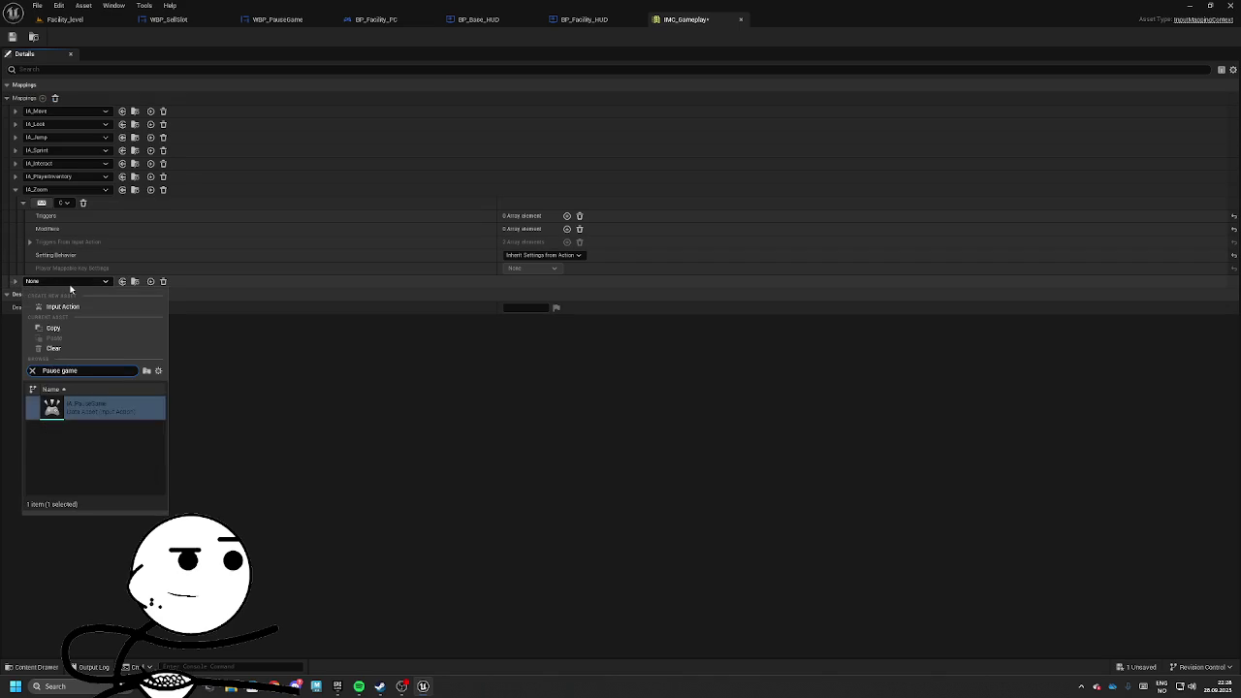
pyautogui.press('Return')
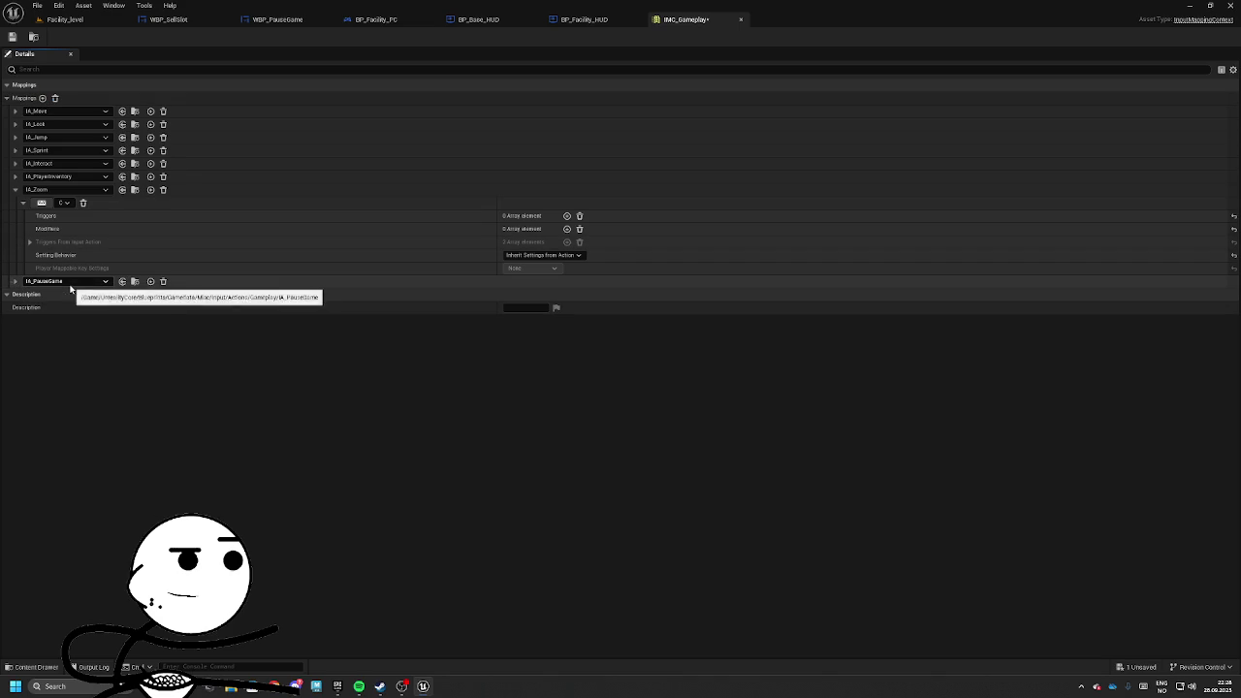
# Bind the IA_PauseGame mapping to the Escape and P keys, then go back to Facility_level.
pyautogui.click(14, 281)
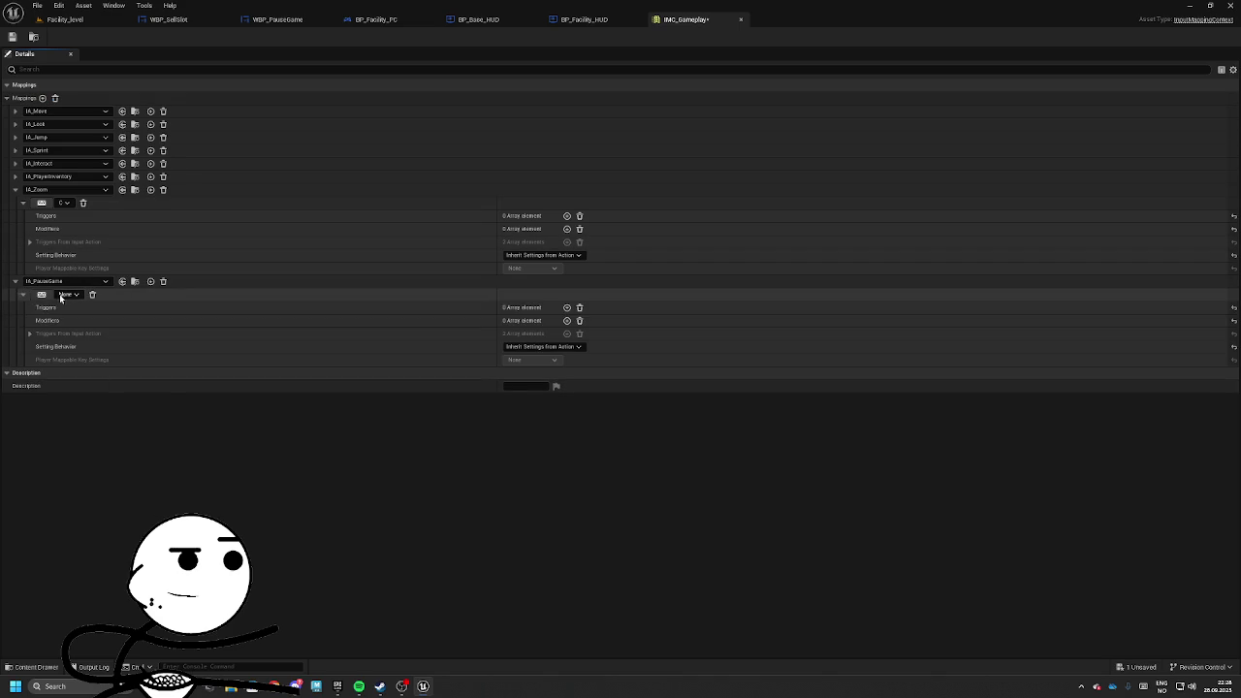
pyautogui.click(22, 294)
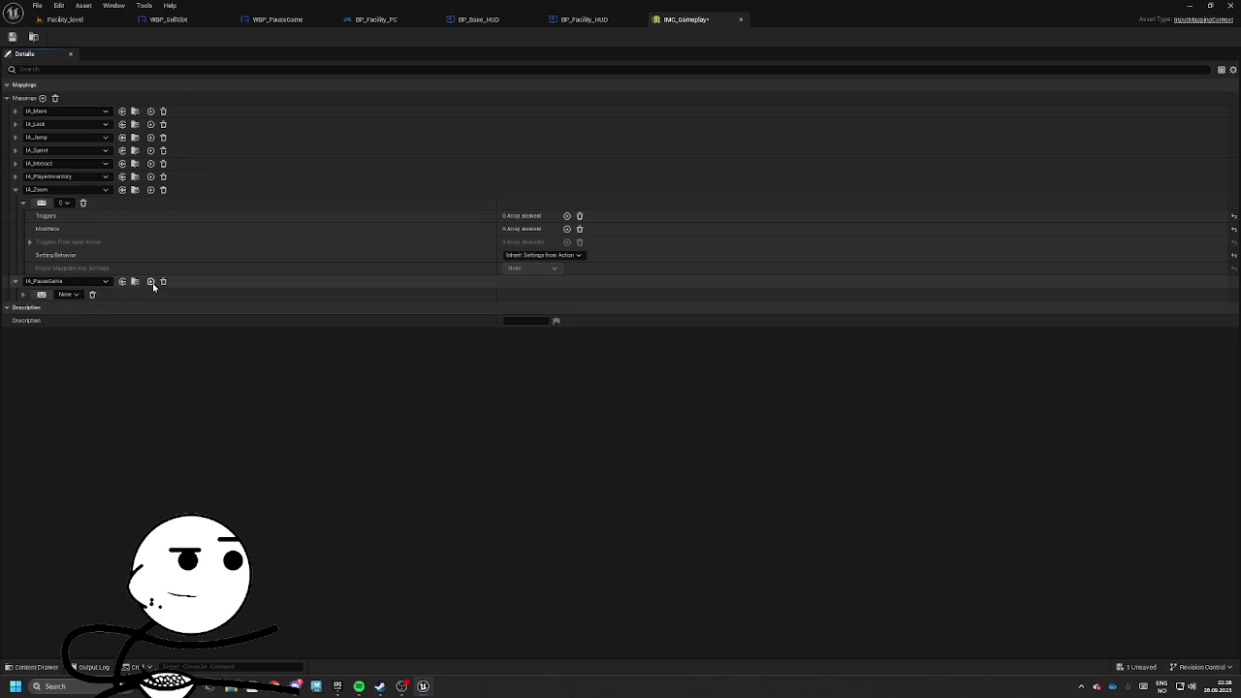
pyautogui.click(150, 281)
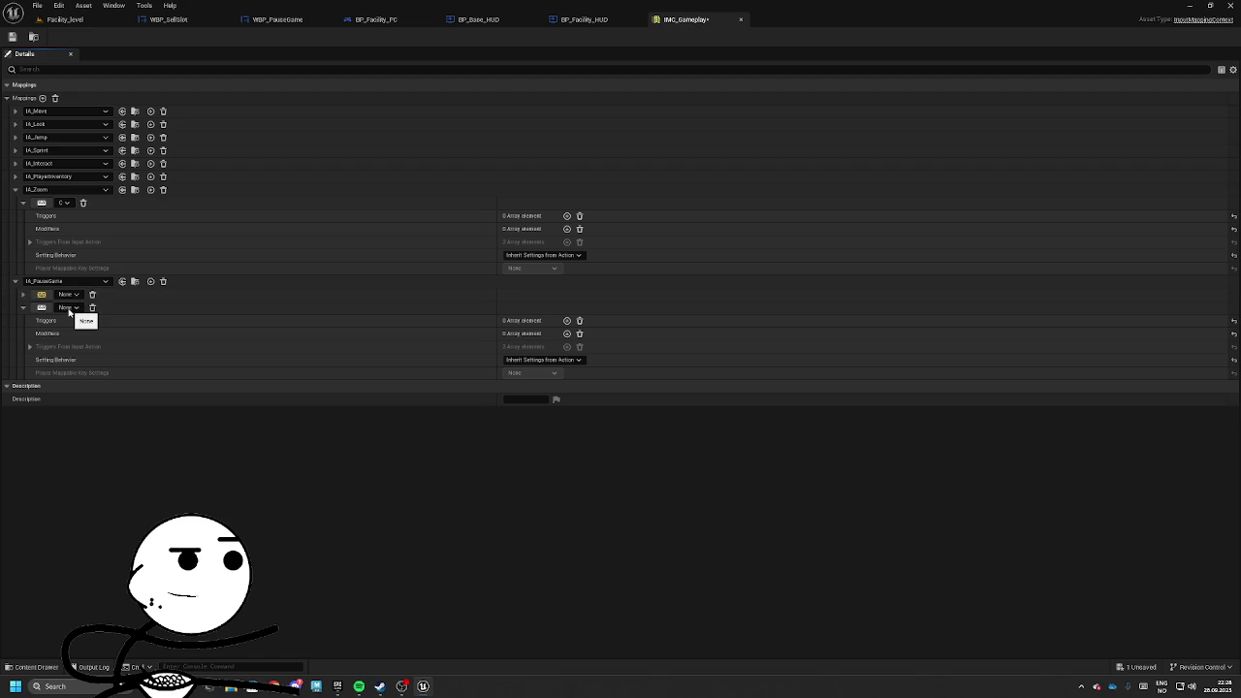
pyautogui.press('Escape')
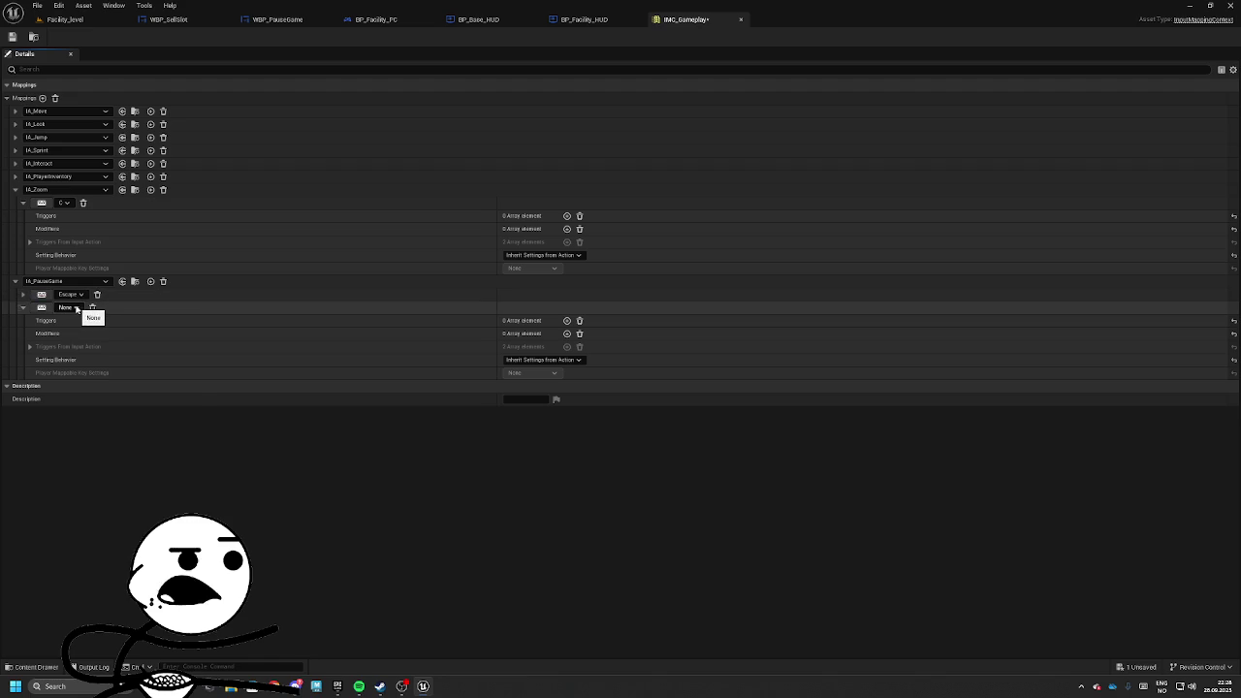
pyautogui.click(69, 308)
pyautogui.write('p')
pyautogui.press('Return')
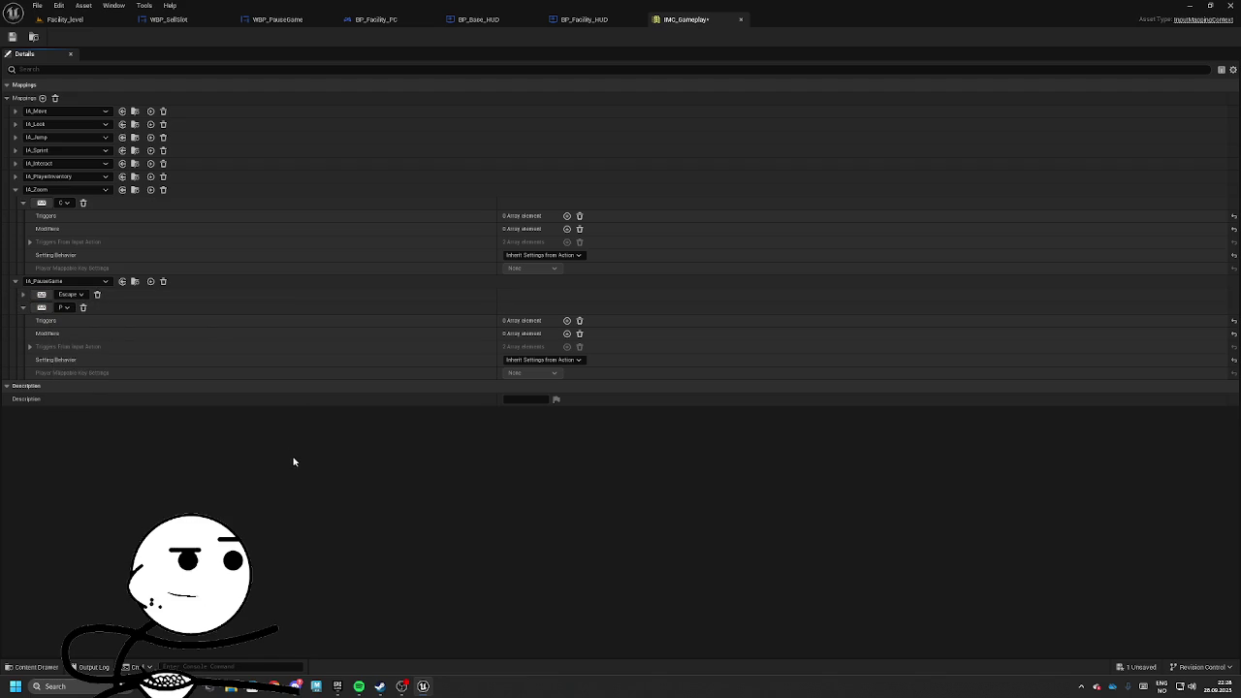
pyautogui.click(65, 19)
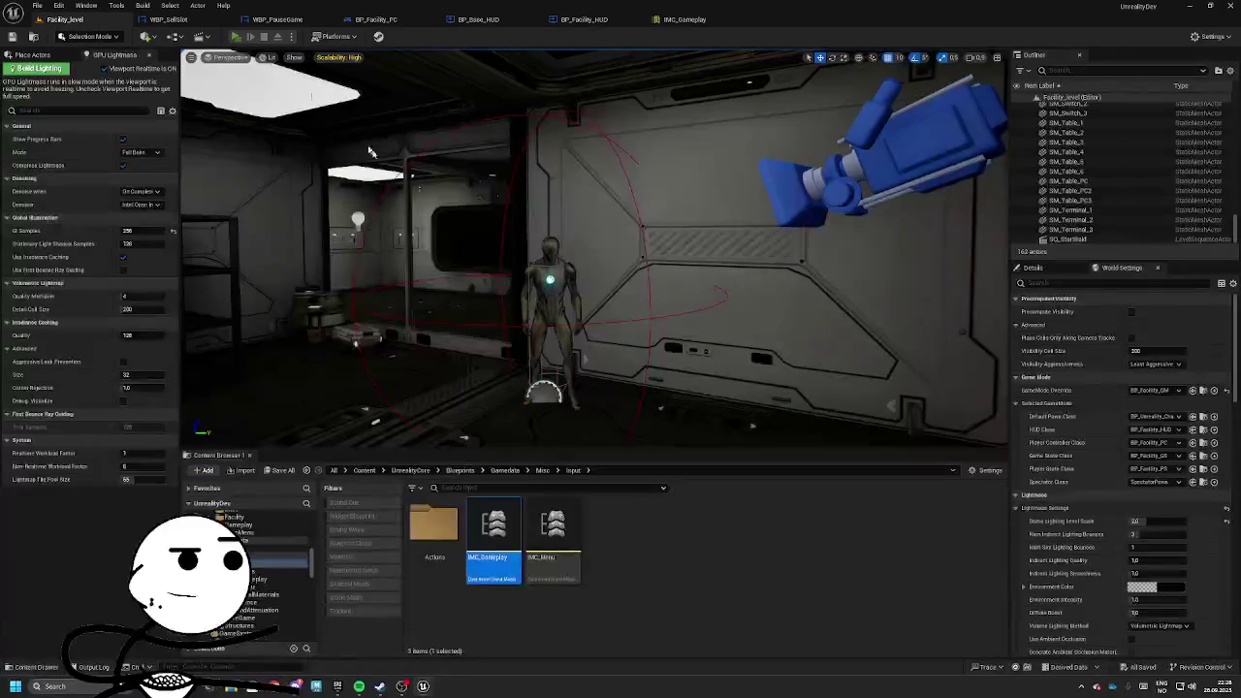
# Play the level, open the pause menu with P, resume, and stop the session.
pyautogui.hotkey('alt', 'p')
pyautogui.press('p')
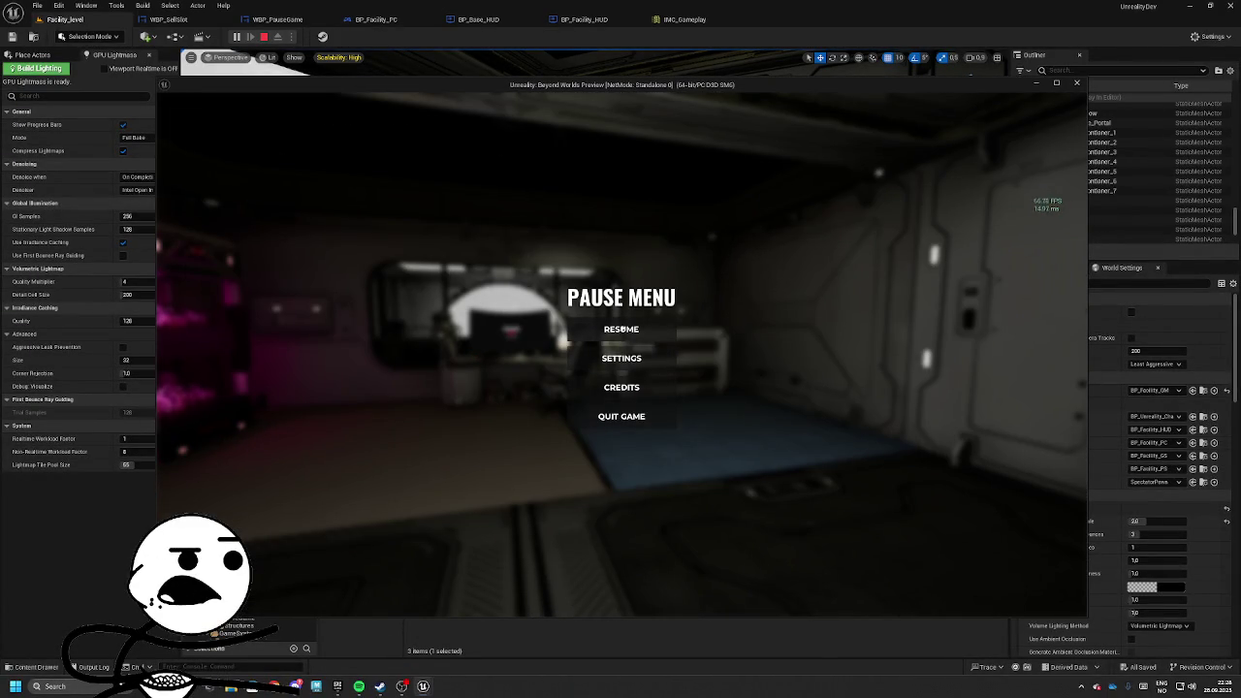
pyautogui.click(611, 332)
pyautogui.press('Escape')
# Delete the old On Clicked event node from WBP_PauseGame's graph and return to the Designer.
pyautogui.click(679, 20)
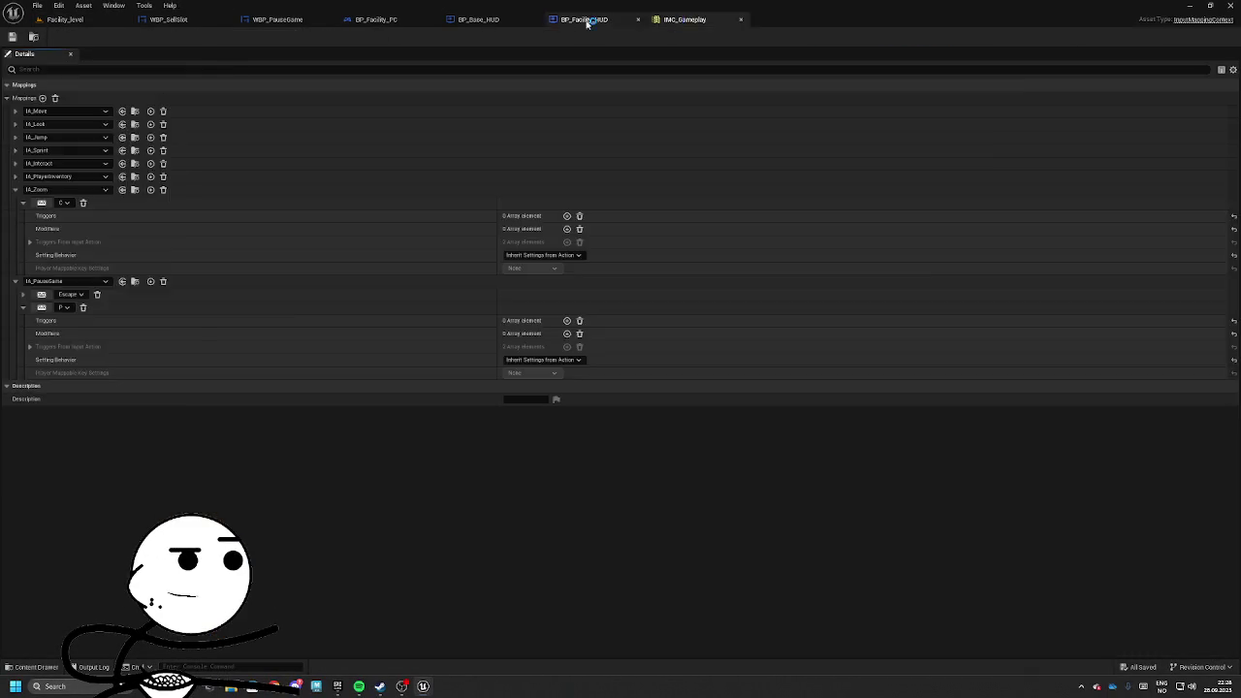
pyautogui.click(383, 19)
pyautogui.click(278, 19)
pyautogui.click(509, 346)
pyautogui.press('Delete')
pyautogui.click(1156, 37)
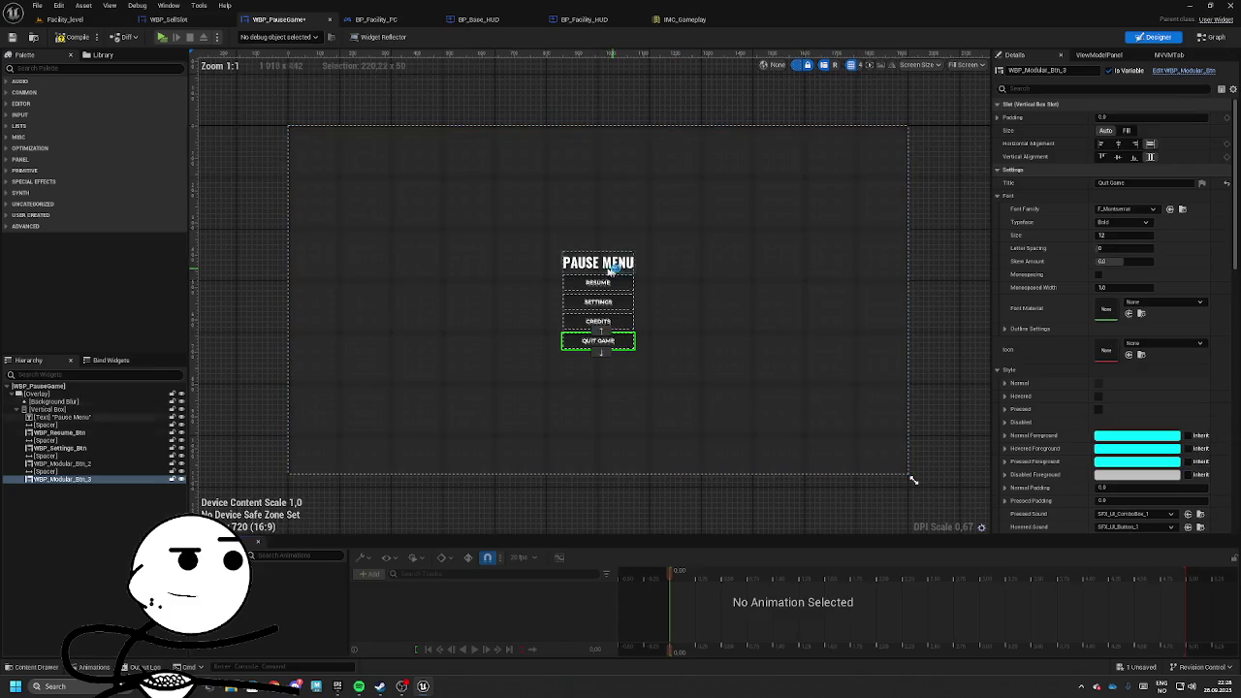
# Add an On Clicked event for WBP_Resume_Btn wired to Remove Widget, then go back to Facility_level.
pyautogui.click(58, 433)
pyautogui.scroll(-10, 1125, 466)
pyautogui.scroll(-5, 1125, 485)
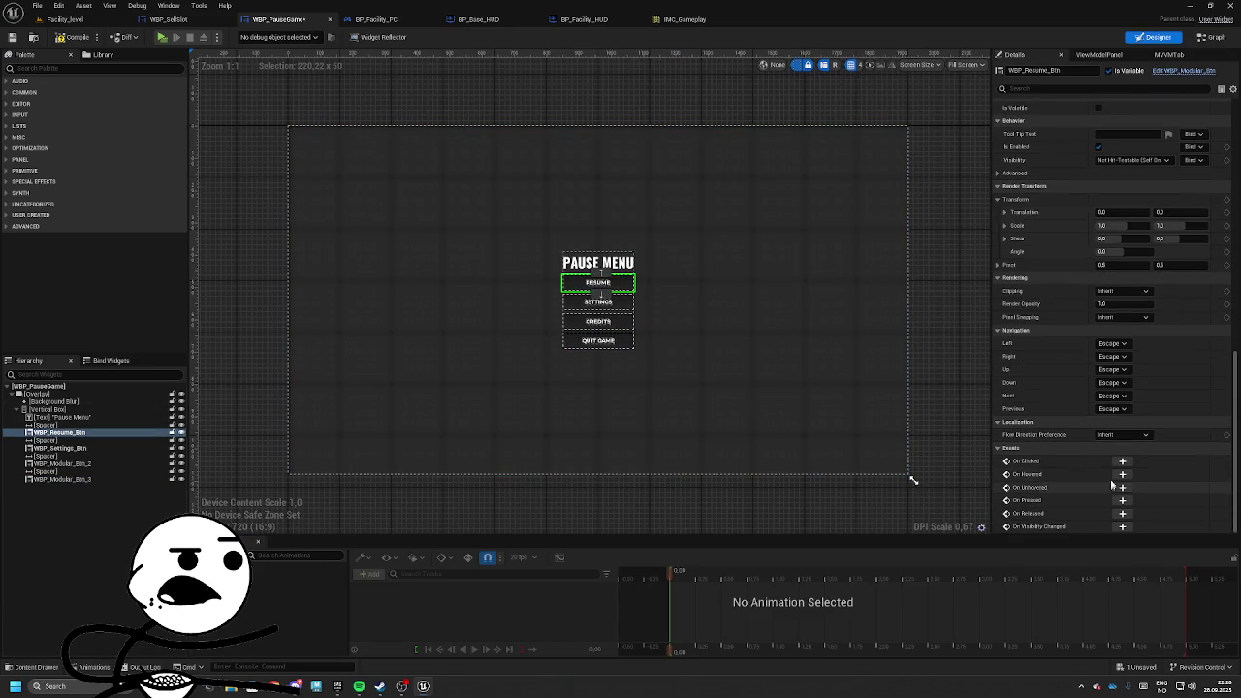
pyautogui.click(1122, 464)
pyautogui.moveTo(744, 180); pyautogui.dragTo(988, 188)
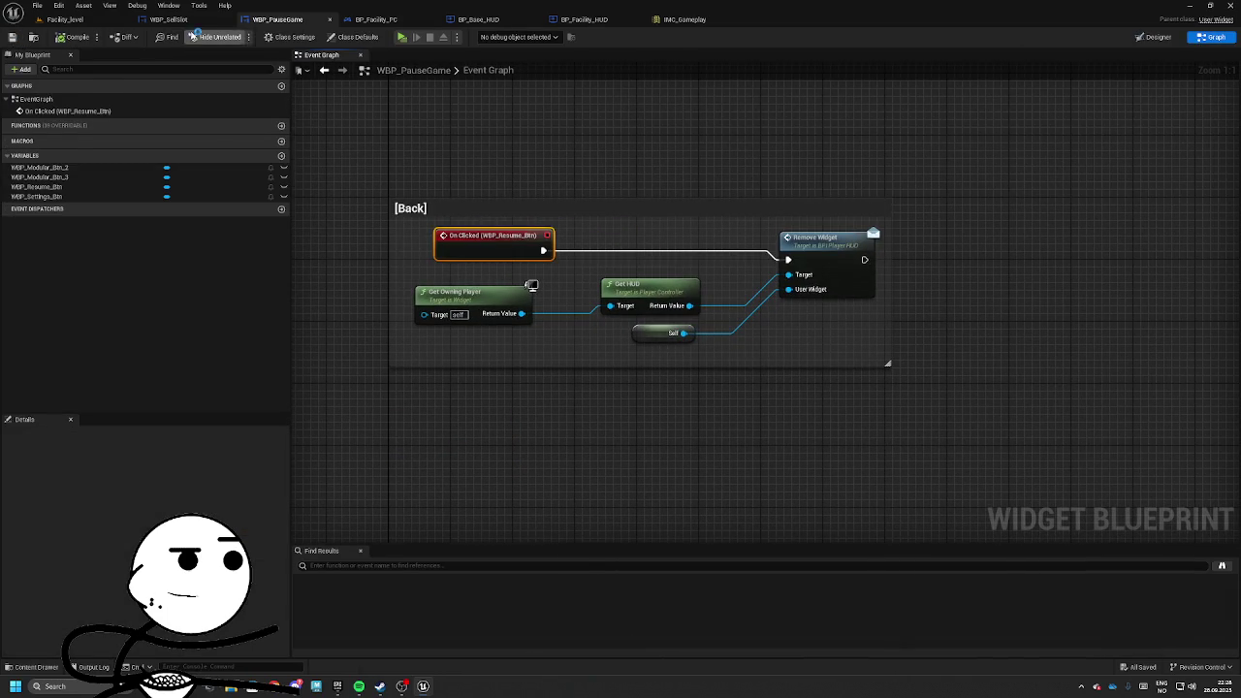
pyautogui.click(65, 20)
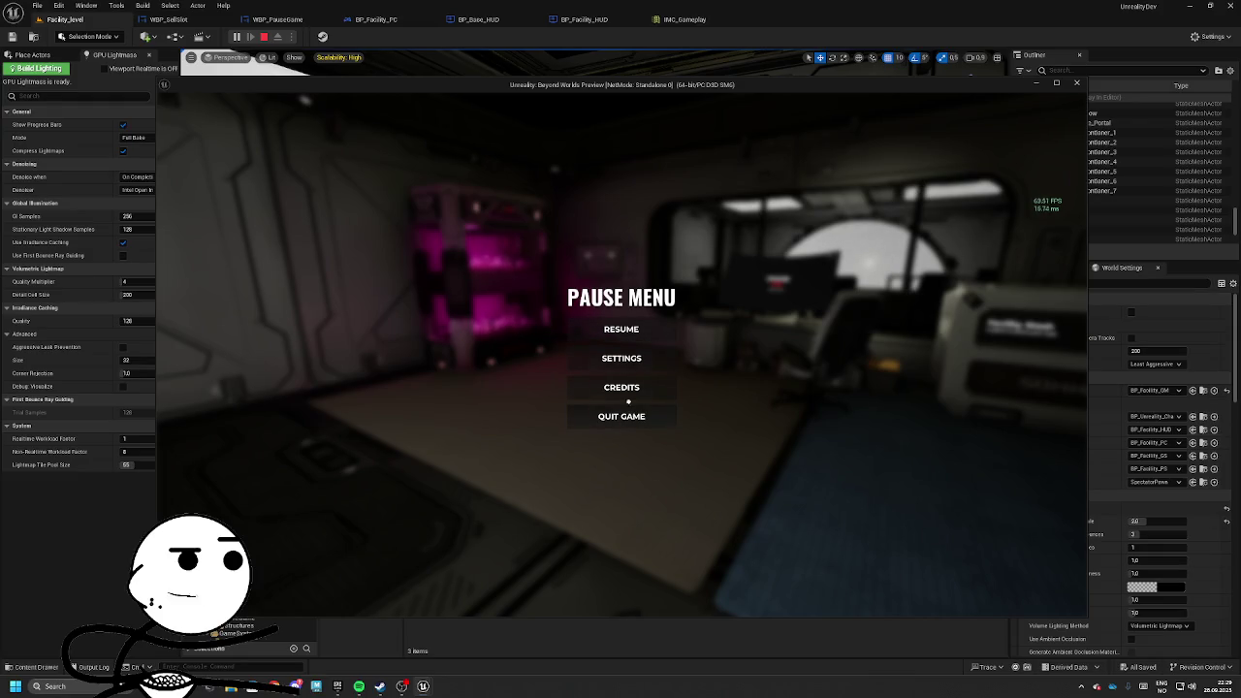
# Resume and reopen the pause menu twice in play, stop, and return to WBP_PauseGame's graph.
pyautogui.click(621, 330)
pyautogui.press('Escape')
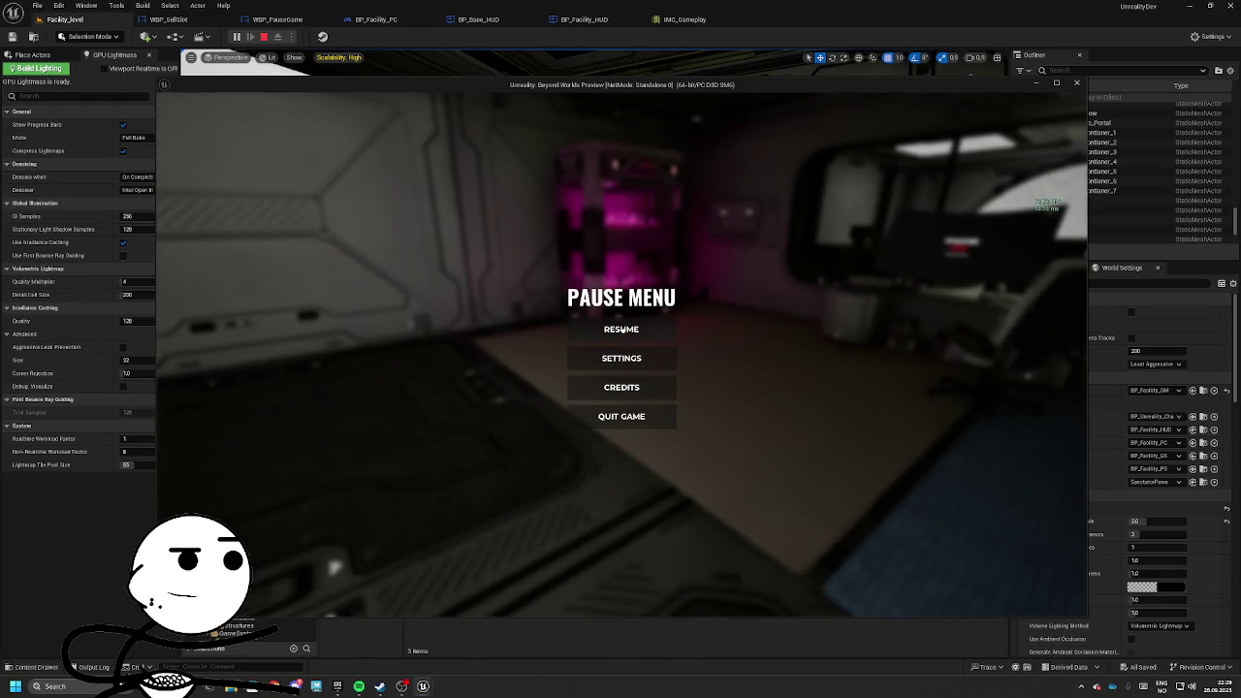
pyautogui.click(625, 330)
pyautogui.press('Escape')
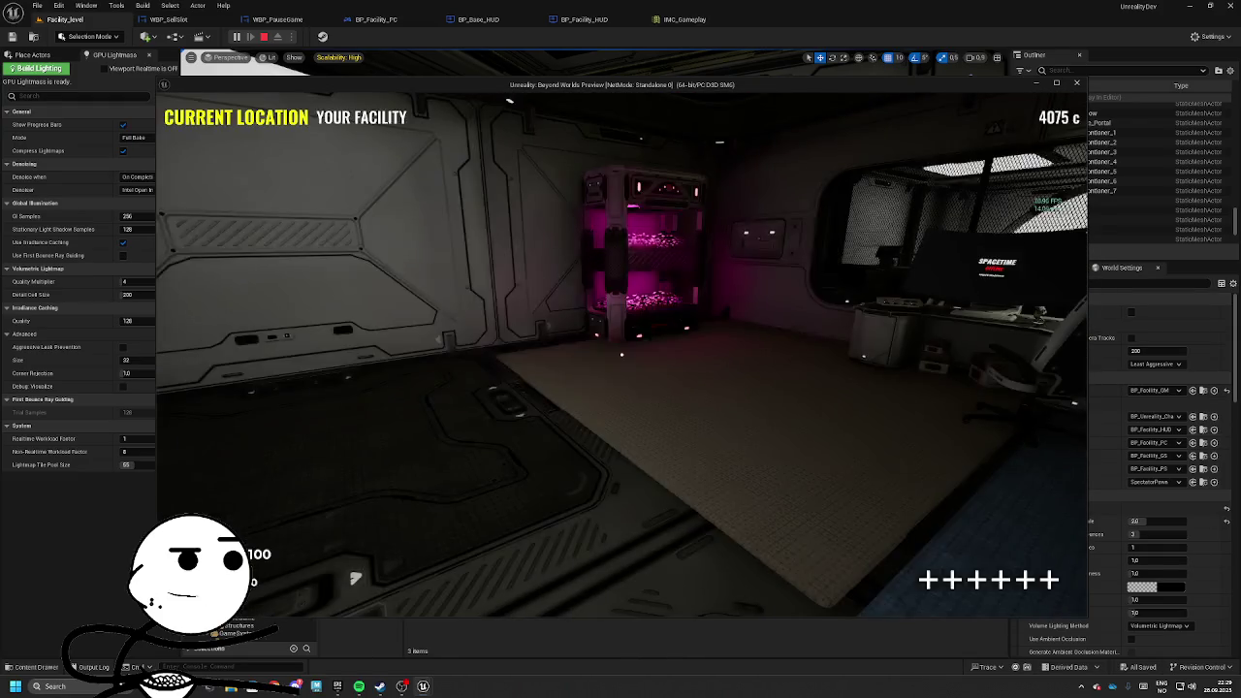
pyautogui.press('Escape')
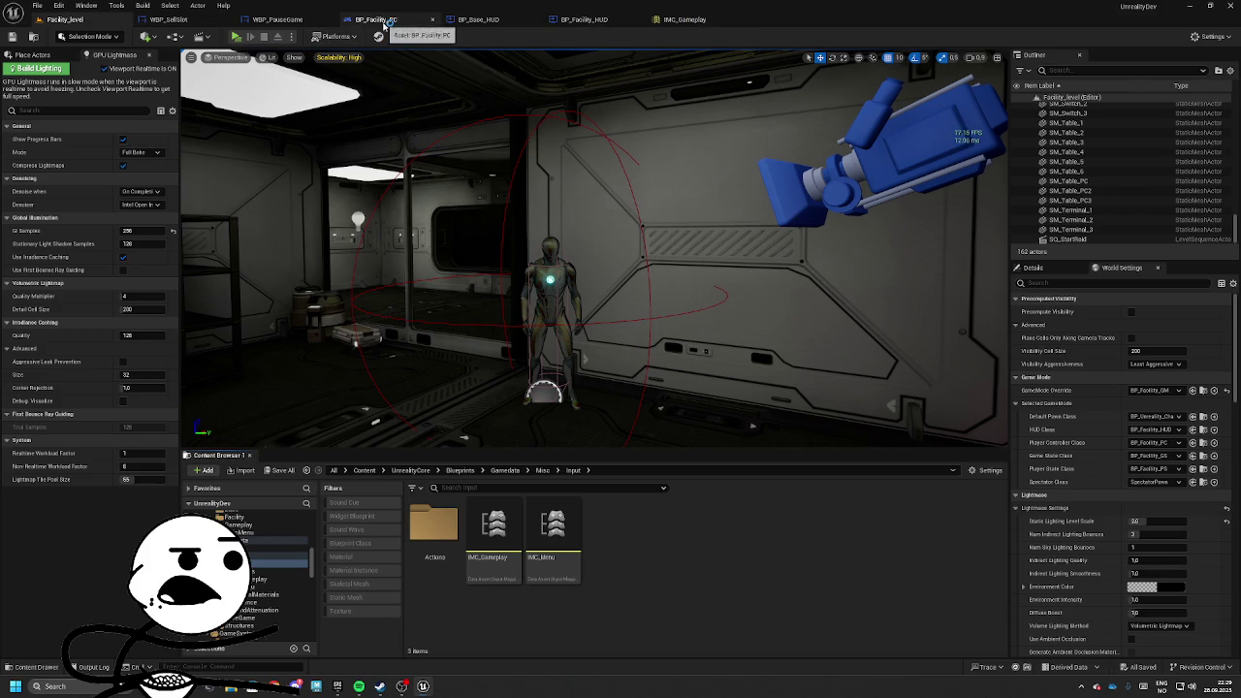
pyautogui.click(593, 19)
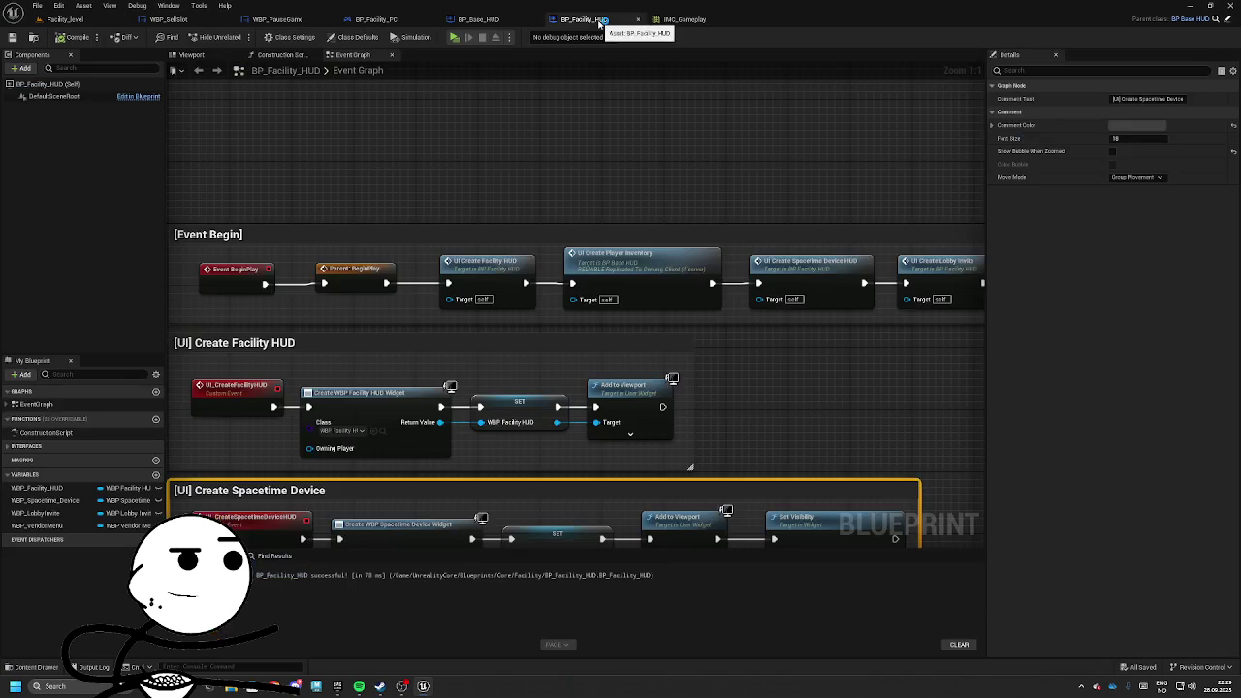
pyautogui.click(281, 20)
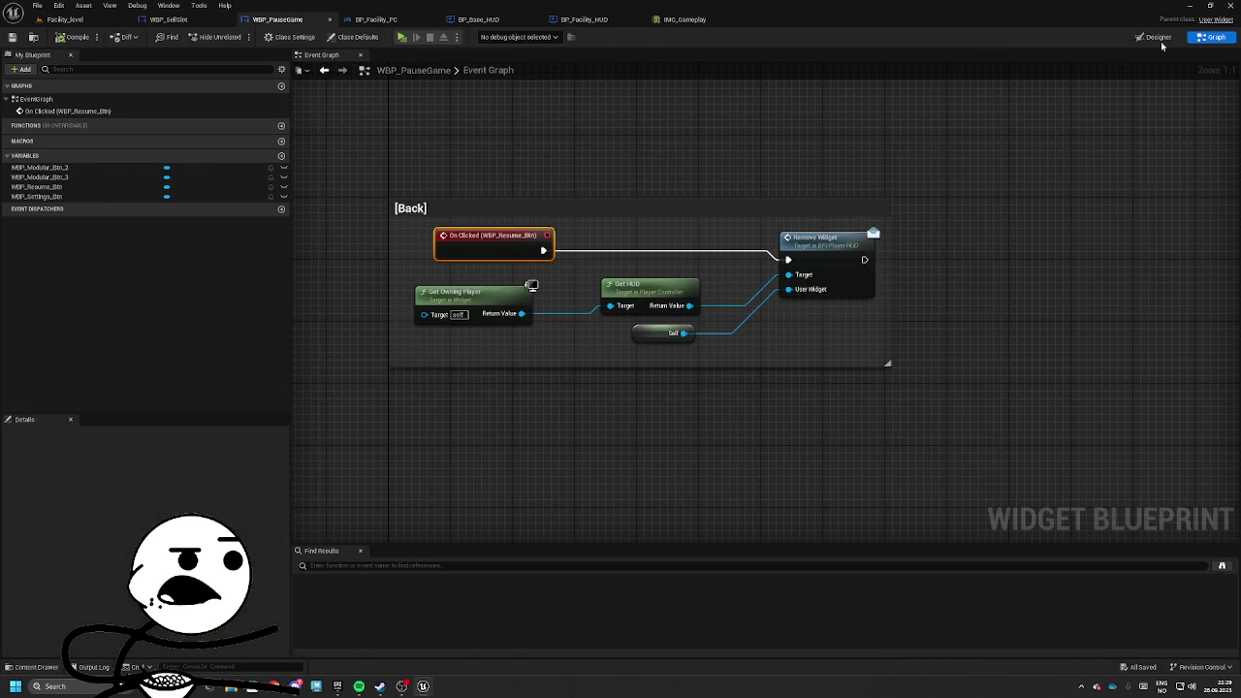
# Make the Quit Game button's On Clicked run Quit Game for a pasted Get Owning Player.
pyautogui.click(1154, 39)
pyautogui.scroll(-4, 1131, 450)
pyautogui.scroll(-5, 1131, 450)
pyautogui.click(1040, 455)
pyautogui.moveTo(628, 425); pyautogui.dragTo(745, 427)
pyautogui.write('quit gam')
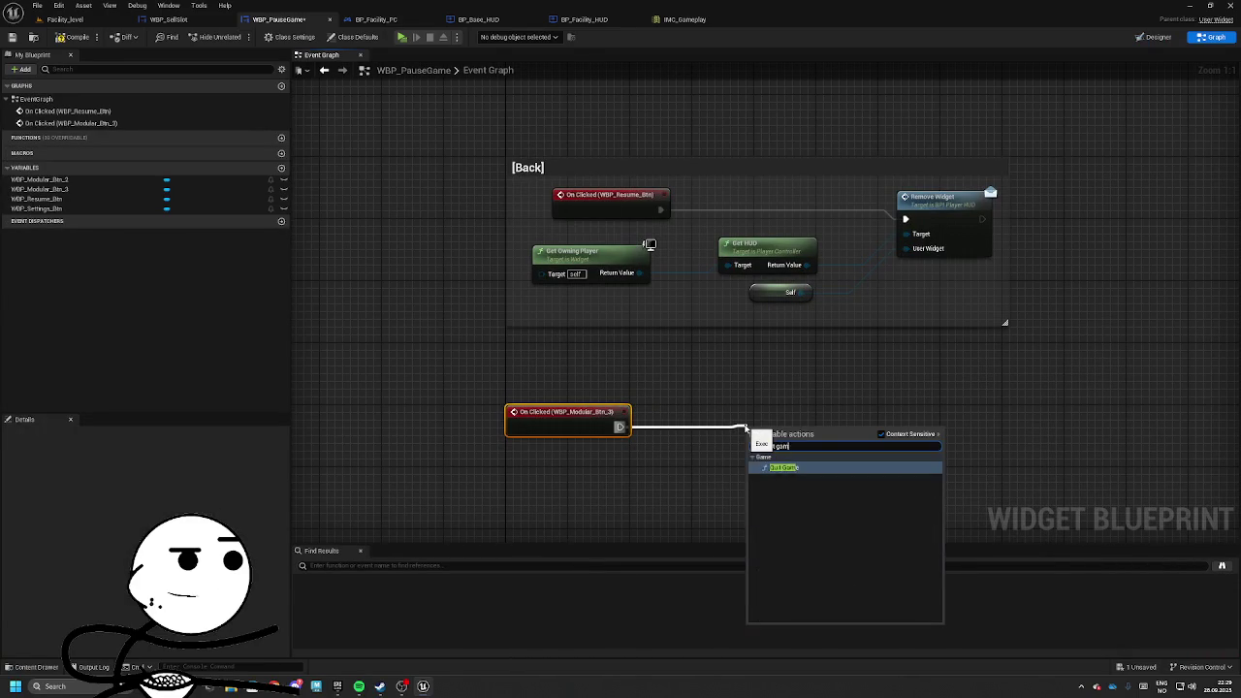
pyautogui.press('Return')
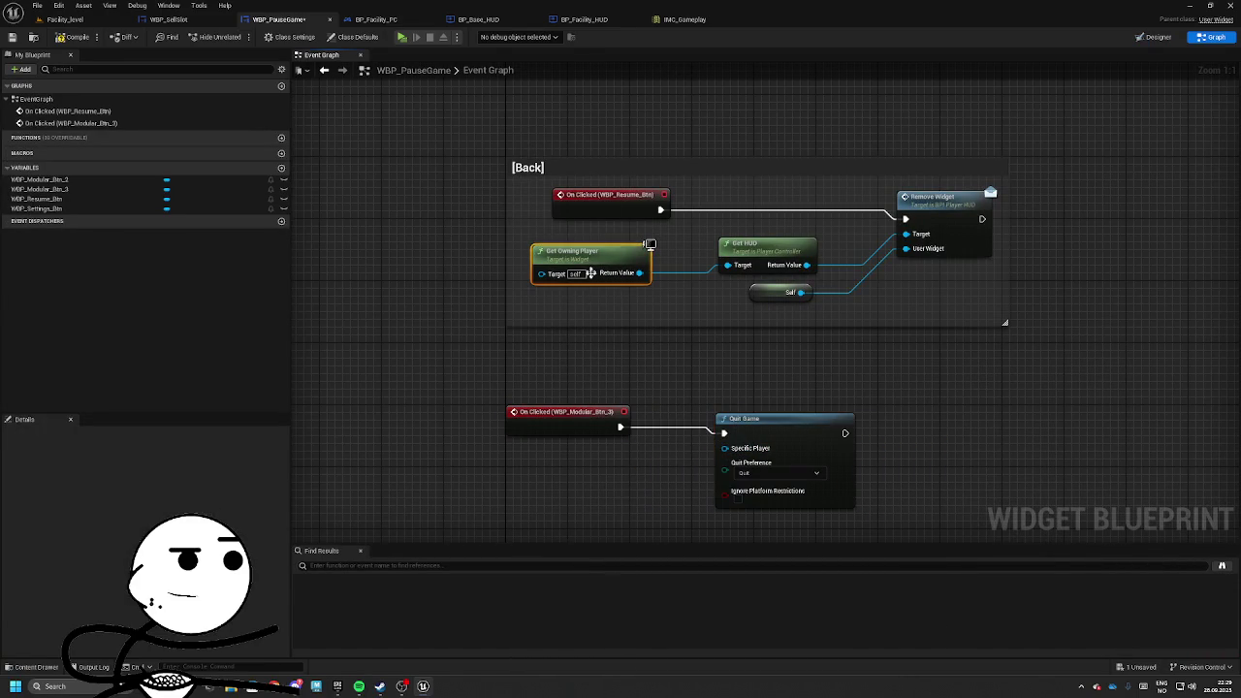
pyautogui.click(589, 266)
pyautogui.hotkey('ctrl', 'c')
pyautogui.hotkey('ctrl', 'v')
pyautogui.moveTo(653, 487)
pyautogui.mouseDown()
pyautogui.moveTo(724, 448)
pyautogui.moveTo(602, 455)
pyautogui.mouseUp()
# Group the quit nodes under a '[Quit Game]' comment below Back and save the widget.
pyautogui.moveTo(489, 369); pyautogui.dragTo(977, 519)
pyautogui.press('c')
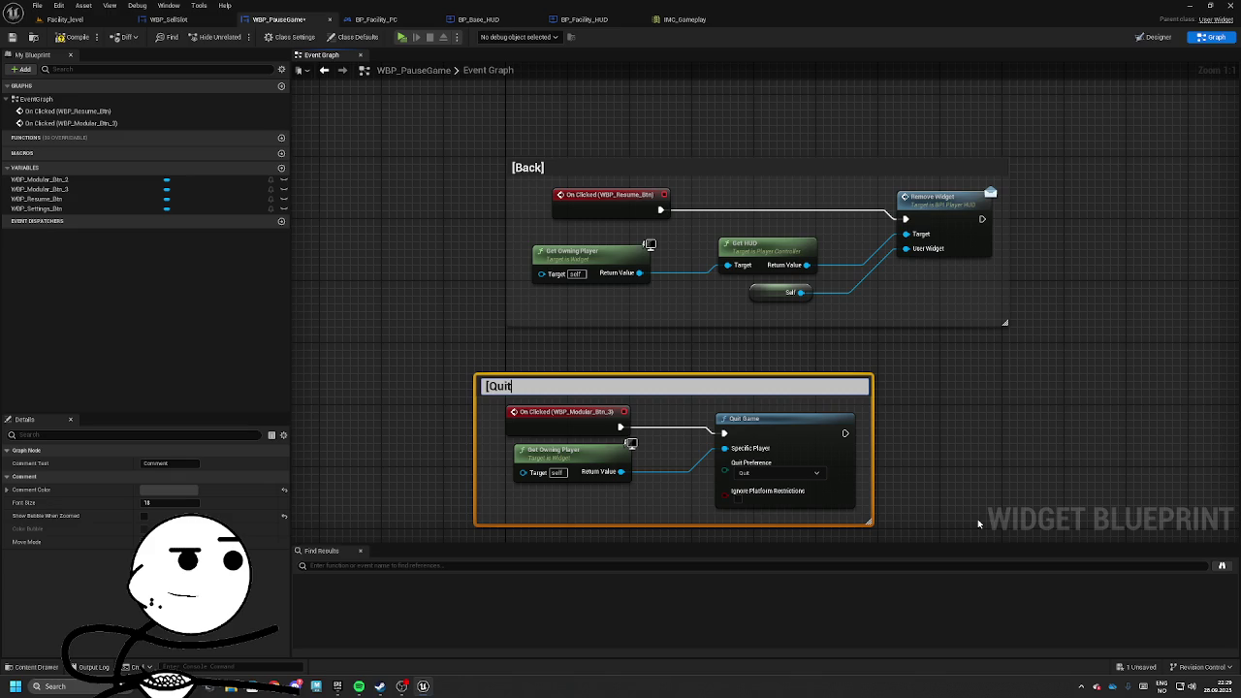
pyautogui.write('e]')
pyautogui.press('Return')
pyautogui.moveTo(667, 397); pyautogui.dragTo(698, 359)
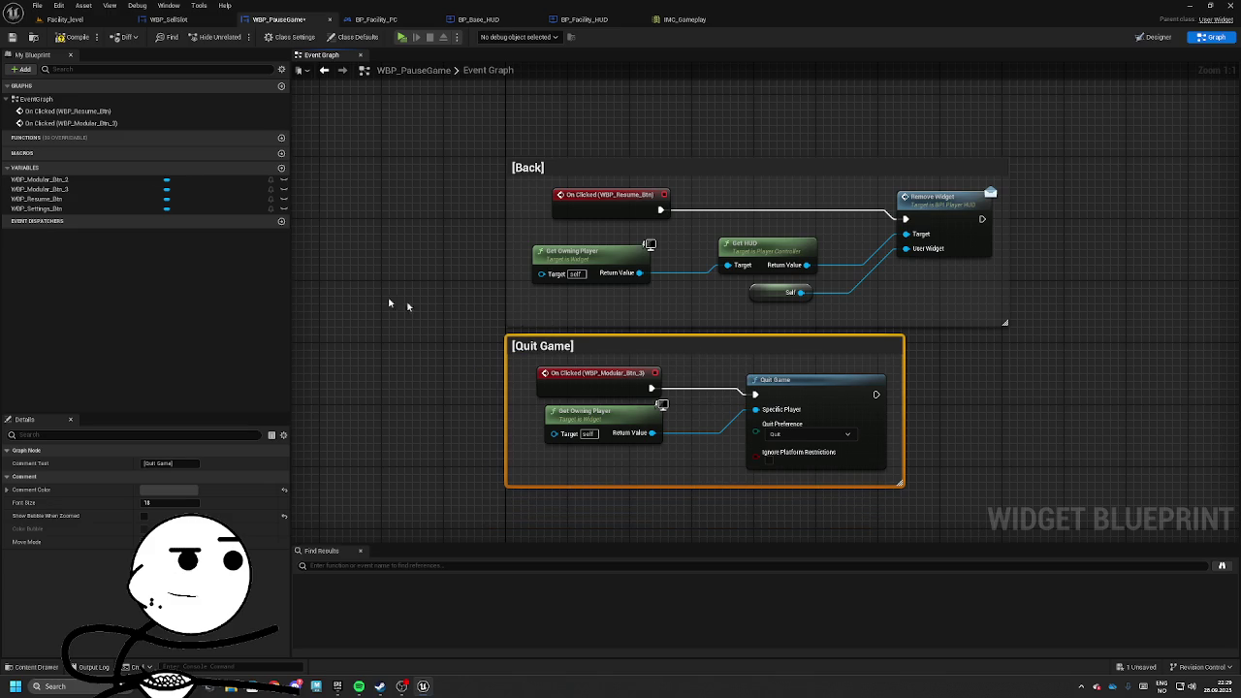
pyautogui.click(13, 38)
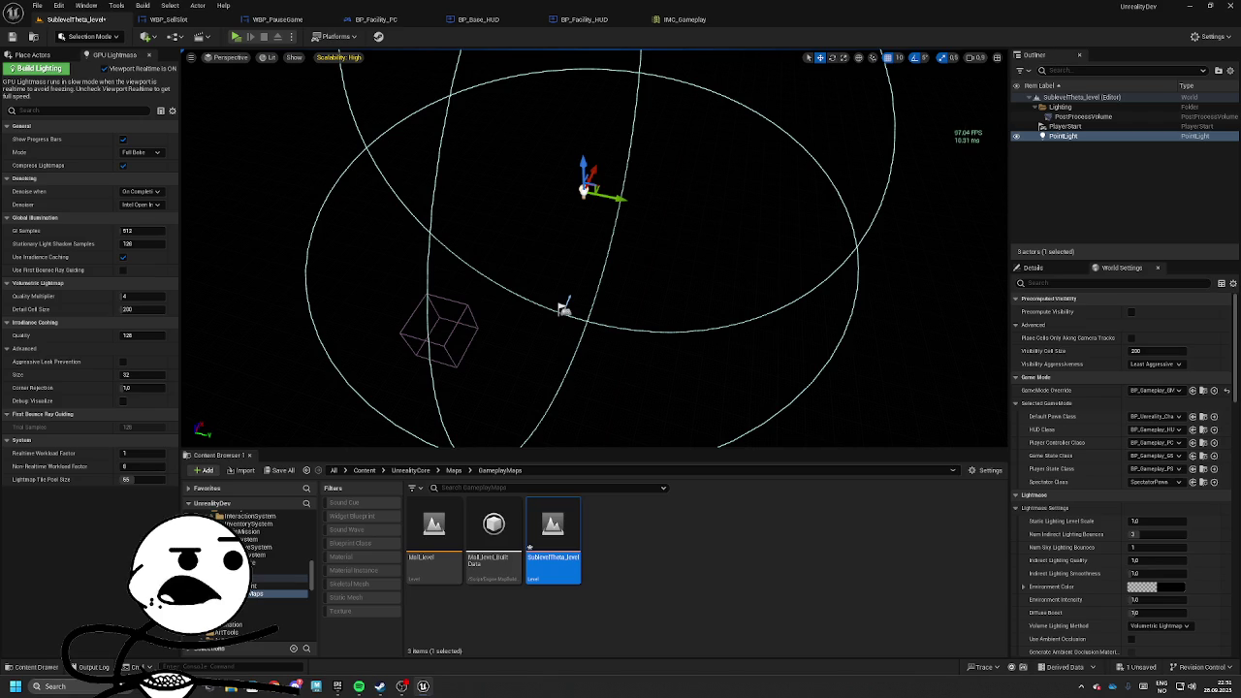
# Save SublevelTheta_level with Save Selected, glance at BP_Base_HUD, and return to the level.
pyautogui.hotkey('ctrl', 'r')
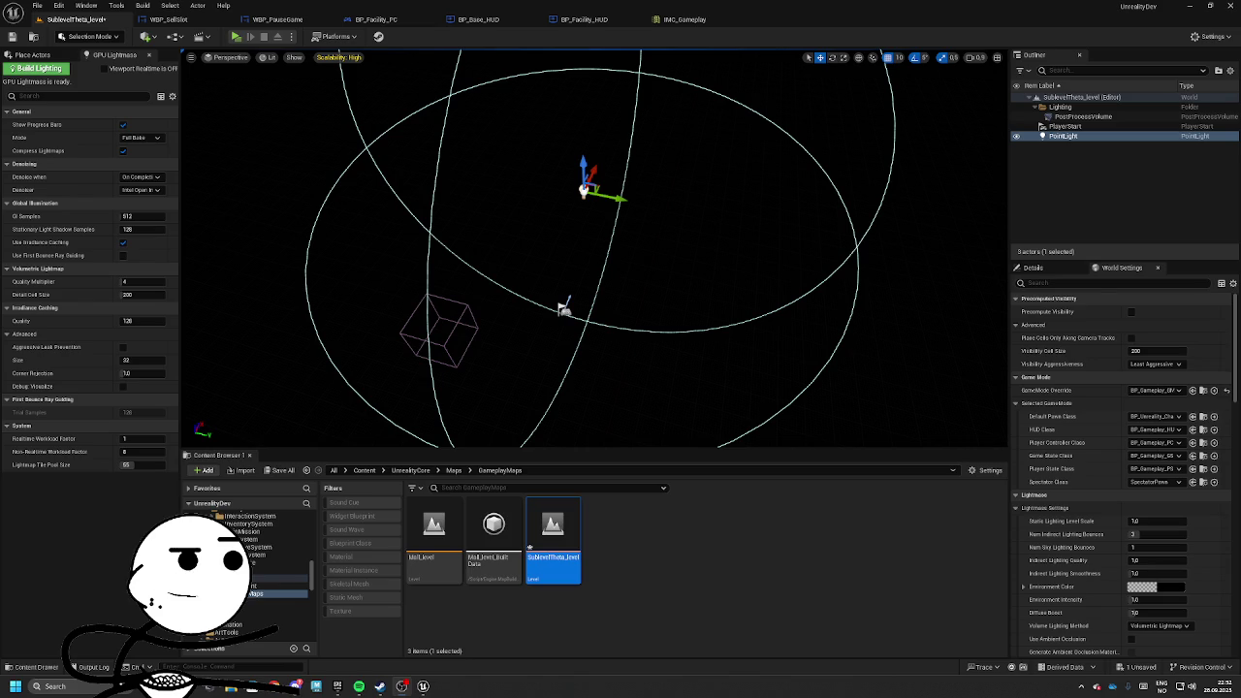
pyautogui.hotkey('ctrl', 'r')
pyautogui.click(279, 471)
pyautogui.click(713, 451)
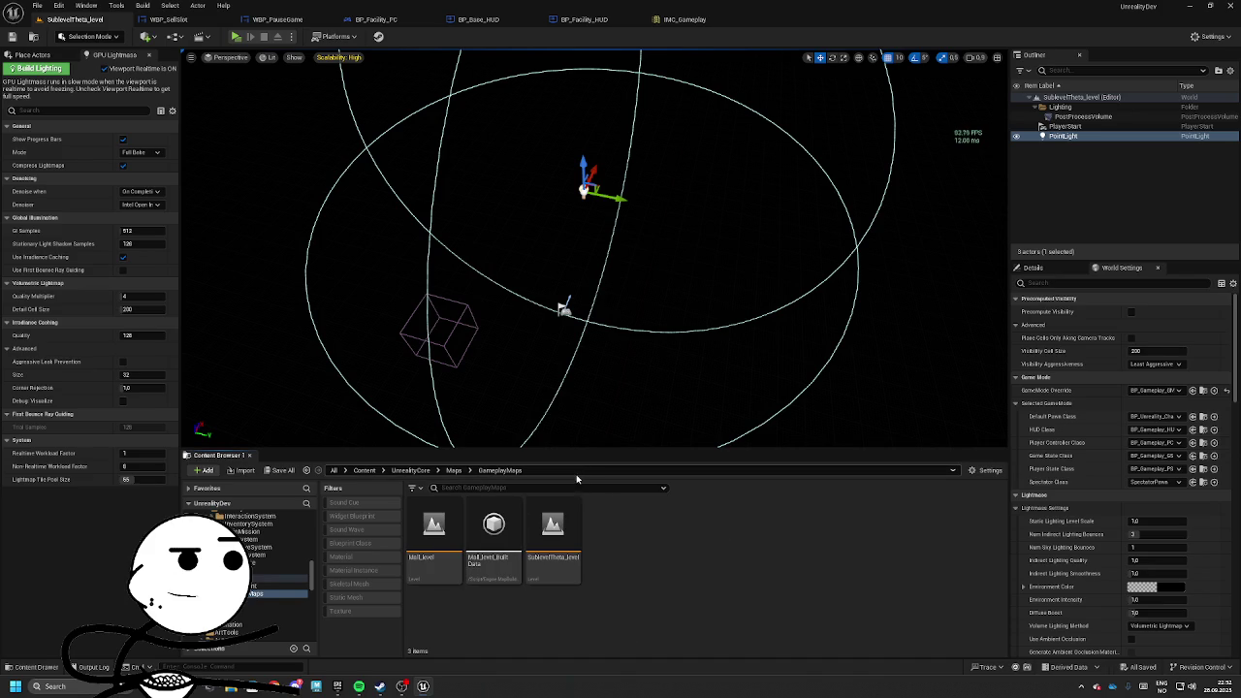
pyautogui.hotkey('ctrl', 'r')
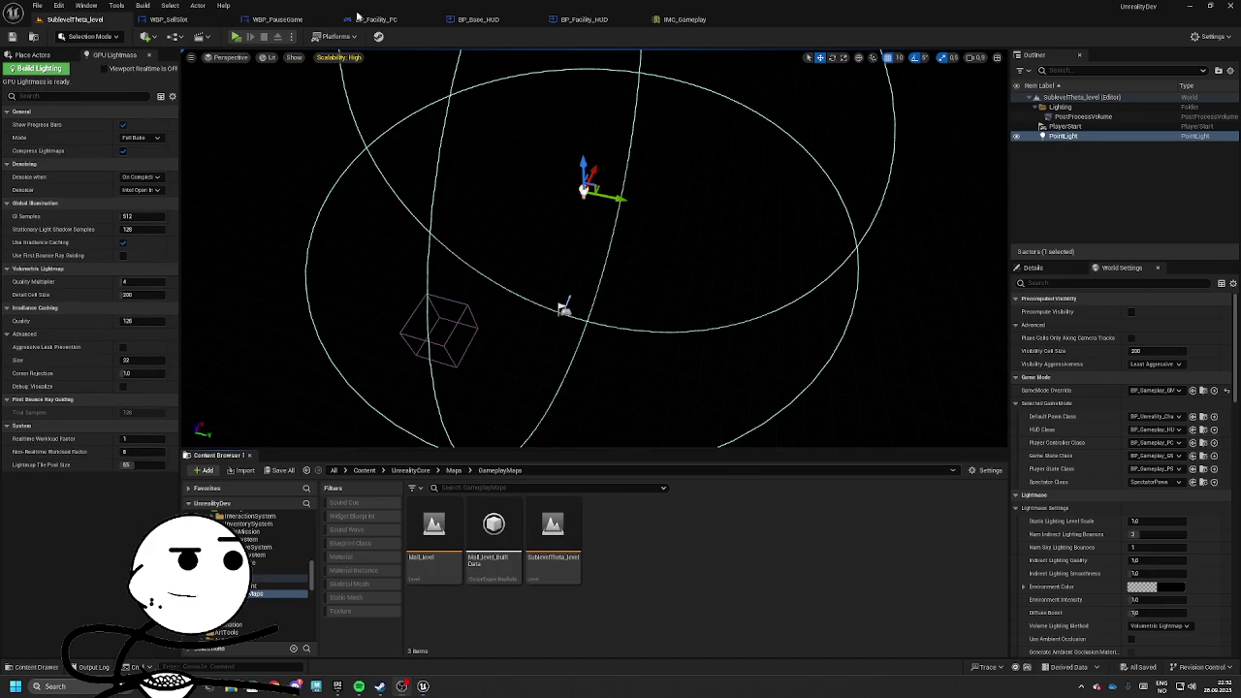
pyautogui.click(478, 19)
pyautogui.scroll(-4, 646, 194)
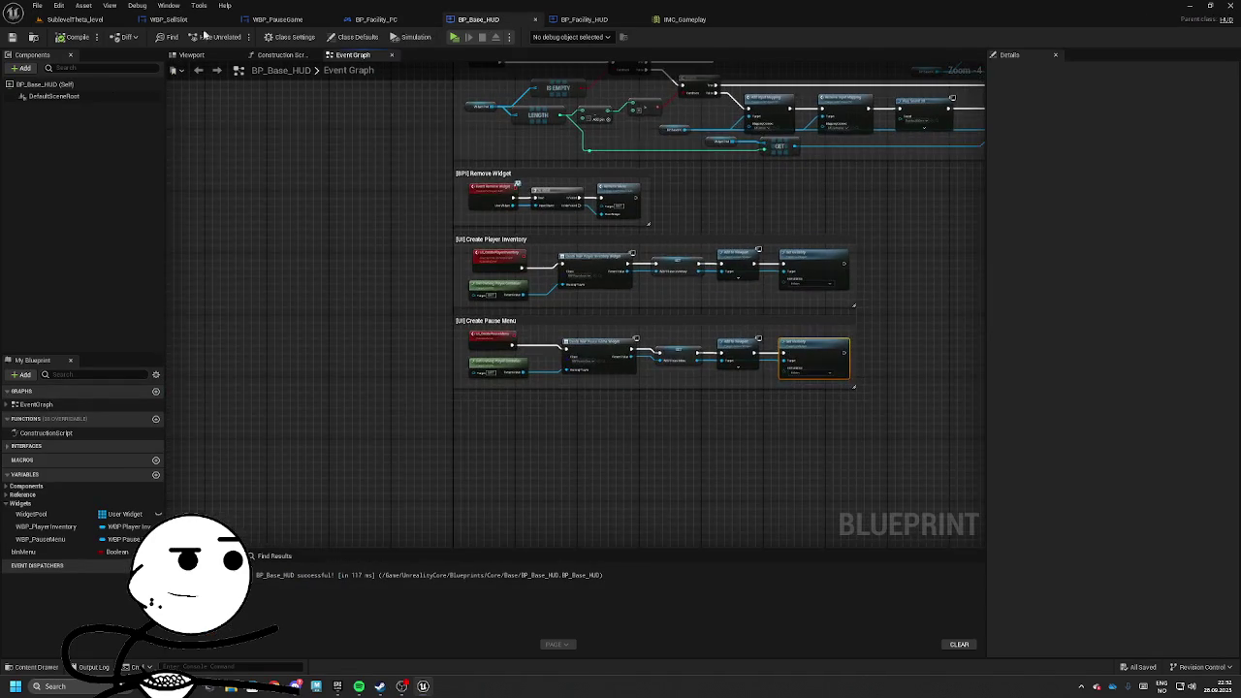
pyautogui.click(75, 19)
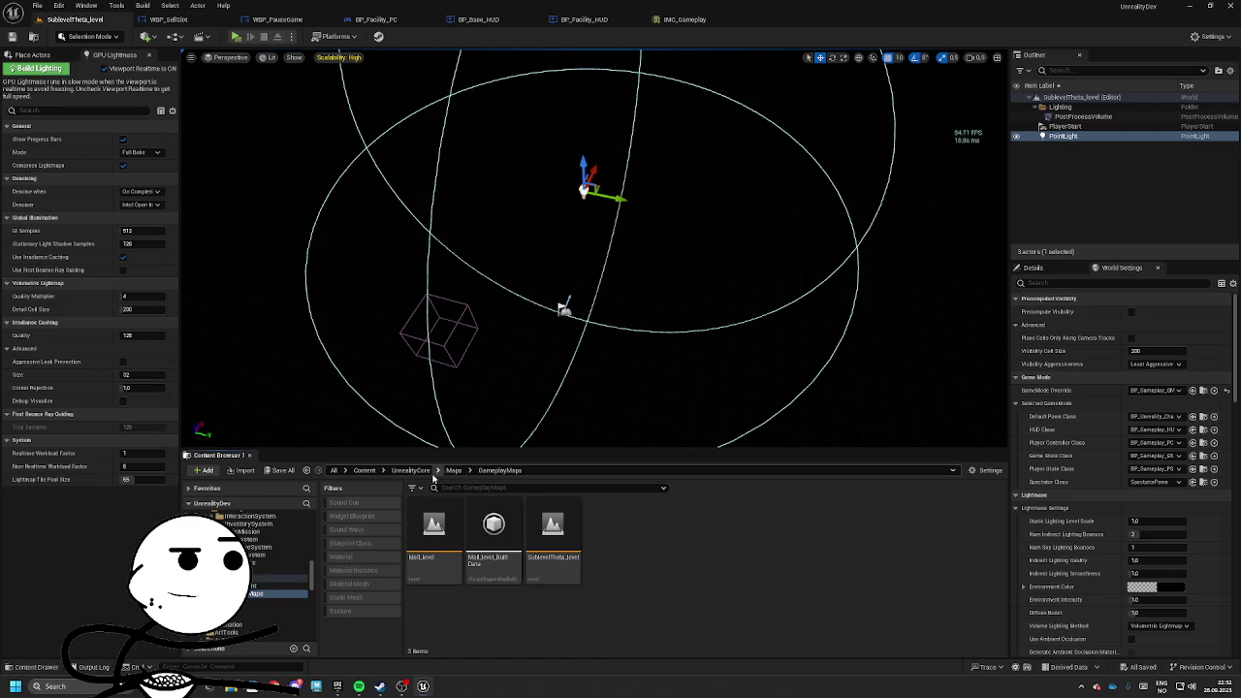
# Browse to Assets > FabPacks > Environments > ModularSciFiVol2 > StaticMeshes > Modular.
pyautogui.click(436, 471)
pyautogui.click(451, 500)
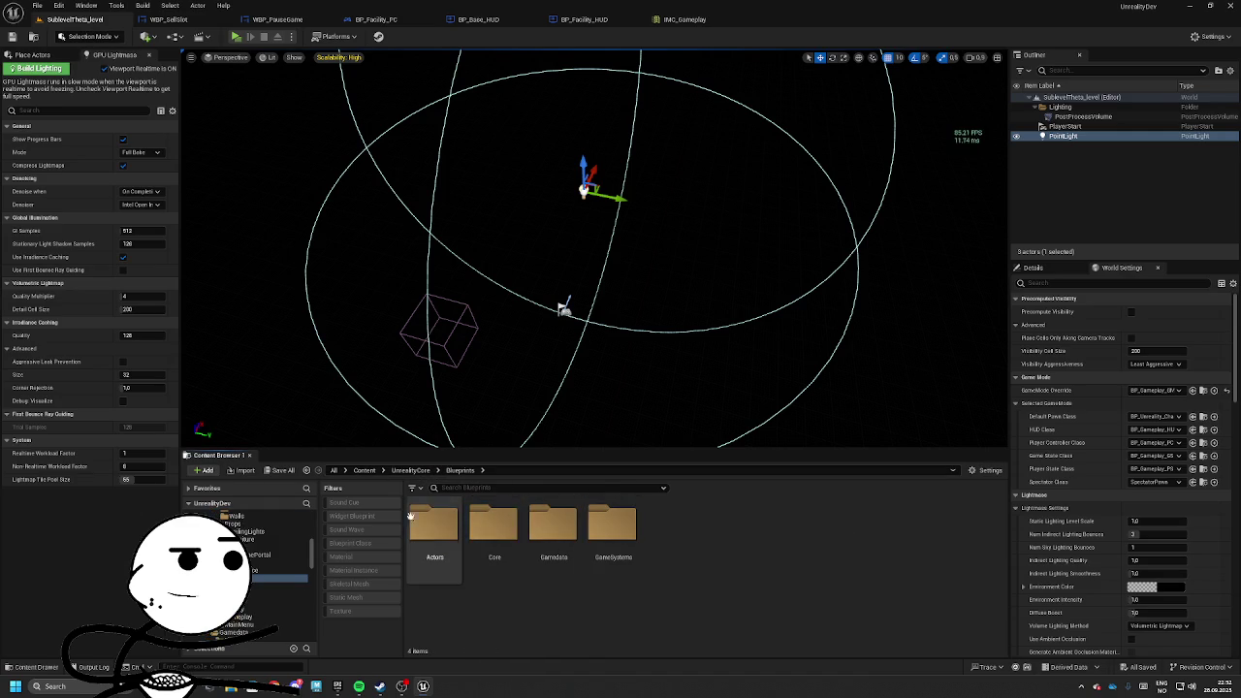
pyautogui.click(415, 471)
pyautogui.doubleClick(434, 524)
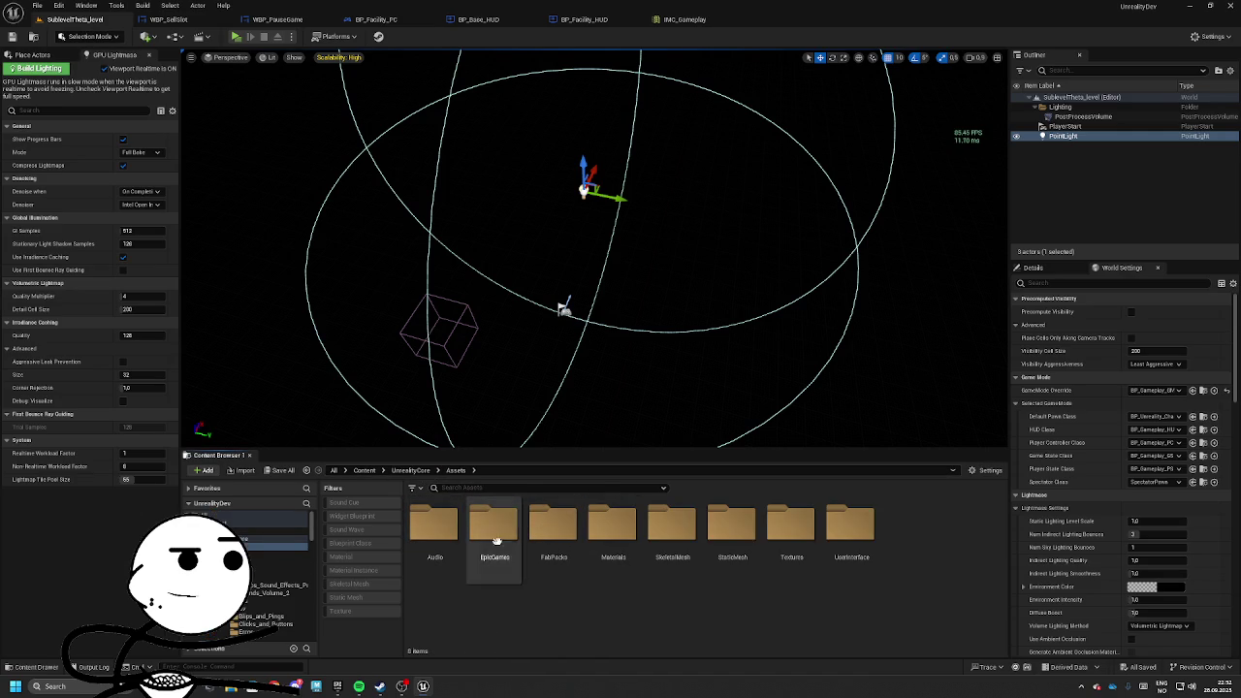
pyautogui.doubleClick(476, 538)
pyautogui.doubleClick(490, 538)
pyautogui.click(442, 559)
pyautogui.doubleClick(442, 558)
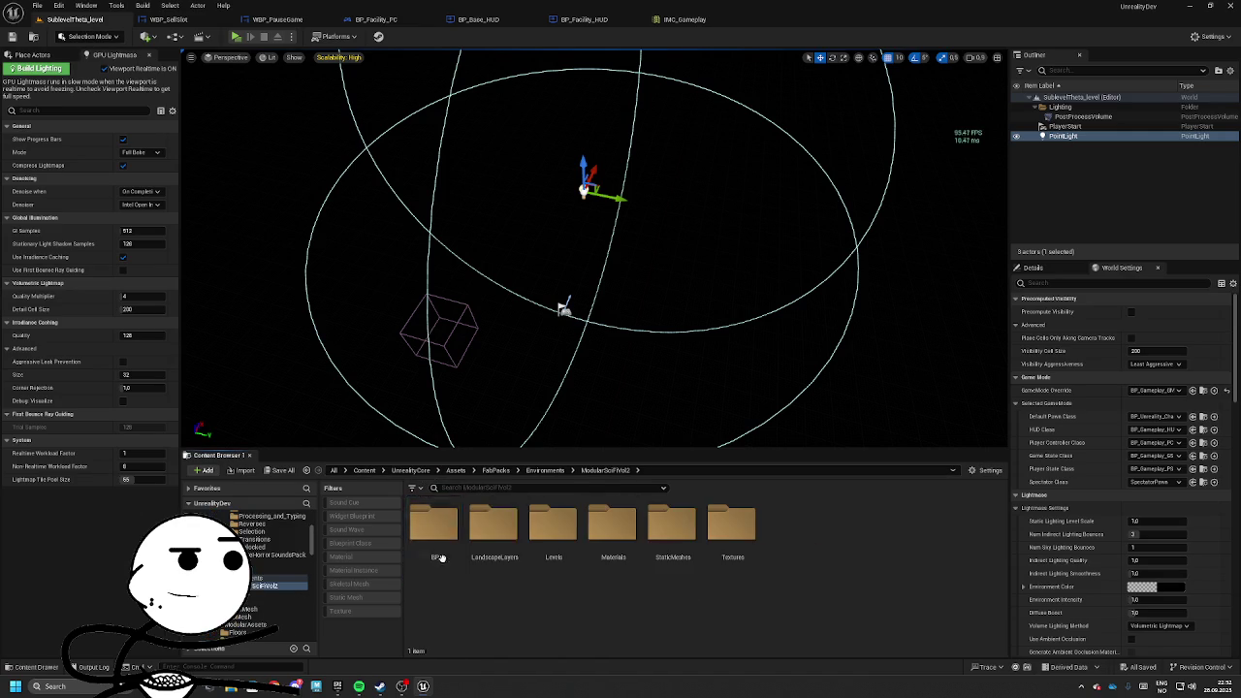
pyautogui.doubleClick(672, 544)
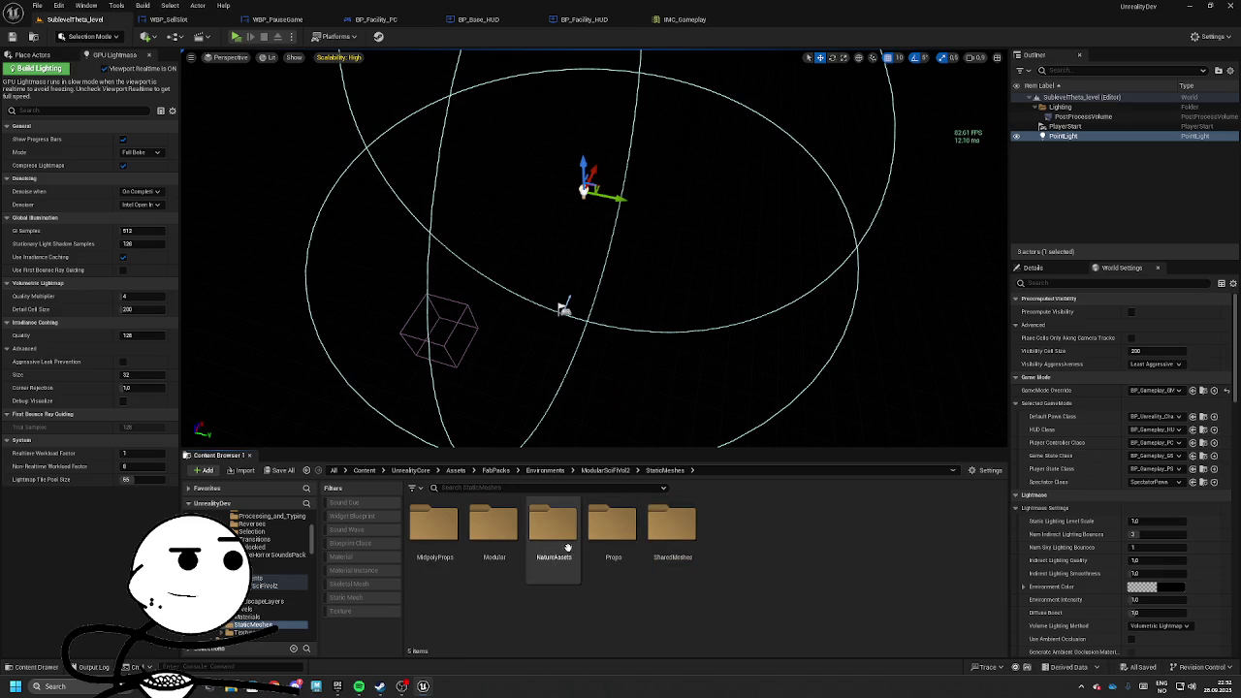
pyautogui.doubleClick(469, 541)
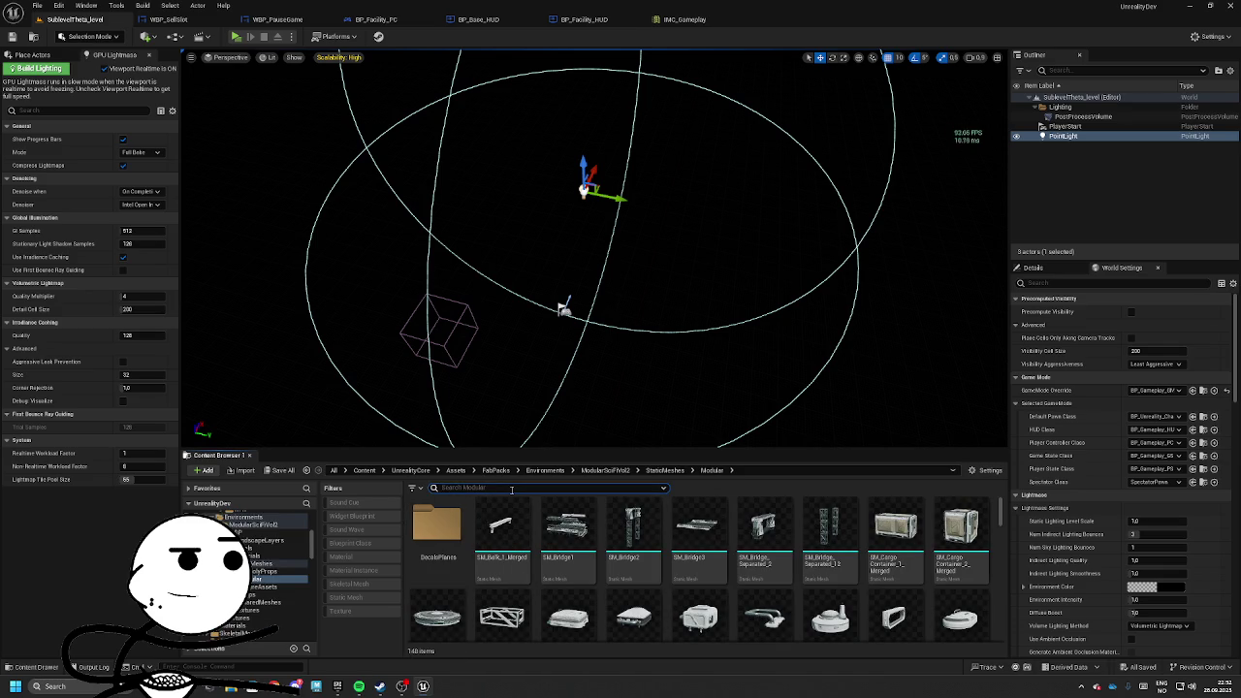
# Filter the Modular folder for 'merge' and drag SM_Modular_Merged into the level.
pyautogui.write('merge')
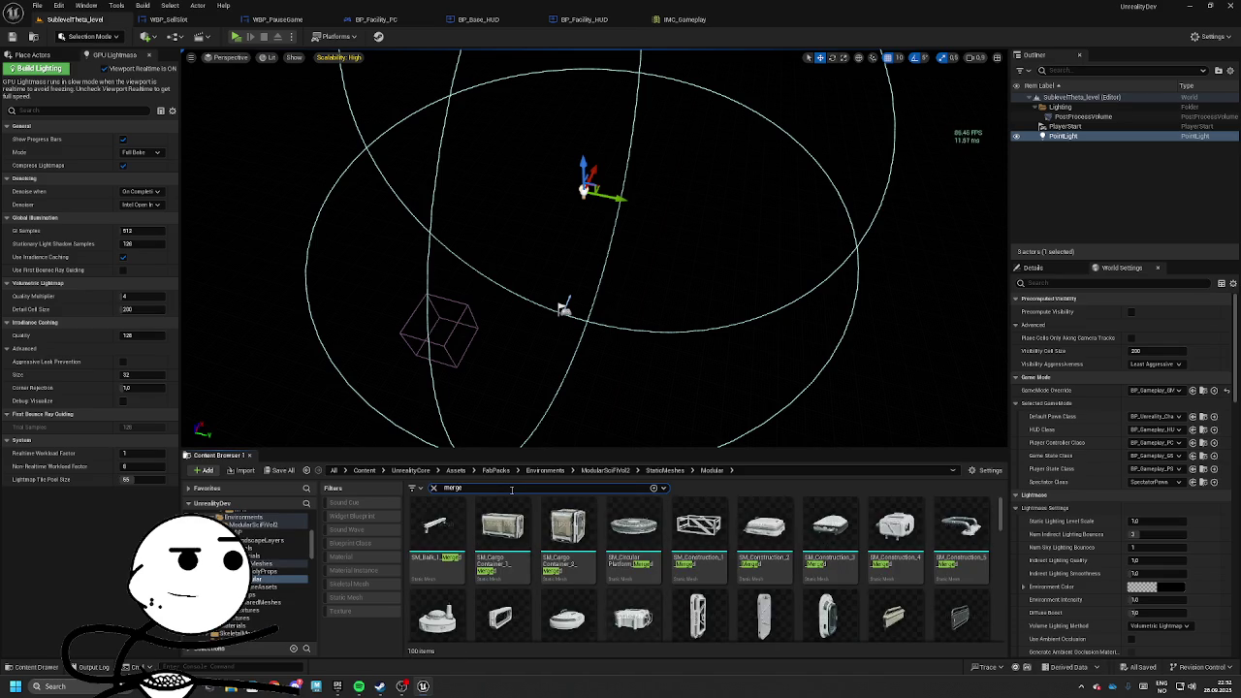
pyautogui.scroll(-1, 834, 572)
pyautogui.scroll(-4, 820, 571)
pyautogui.scroll(1, 805, 565)
pyautogui.moveTo(633, 596); pyautogui.dragTo(621, 291)
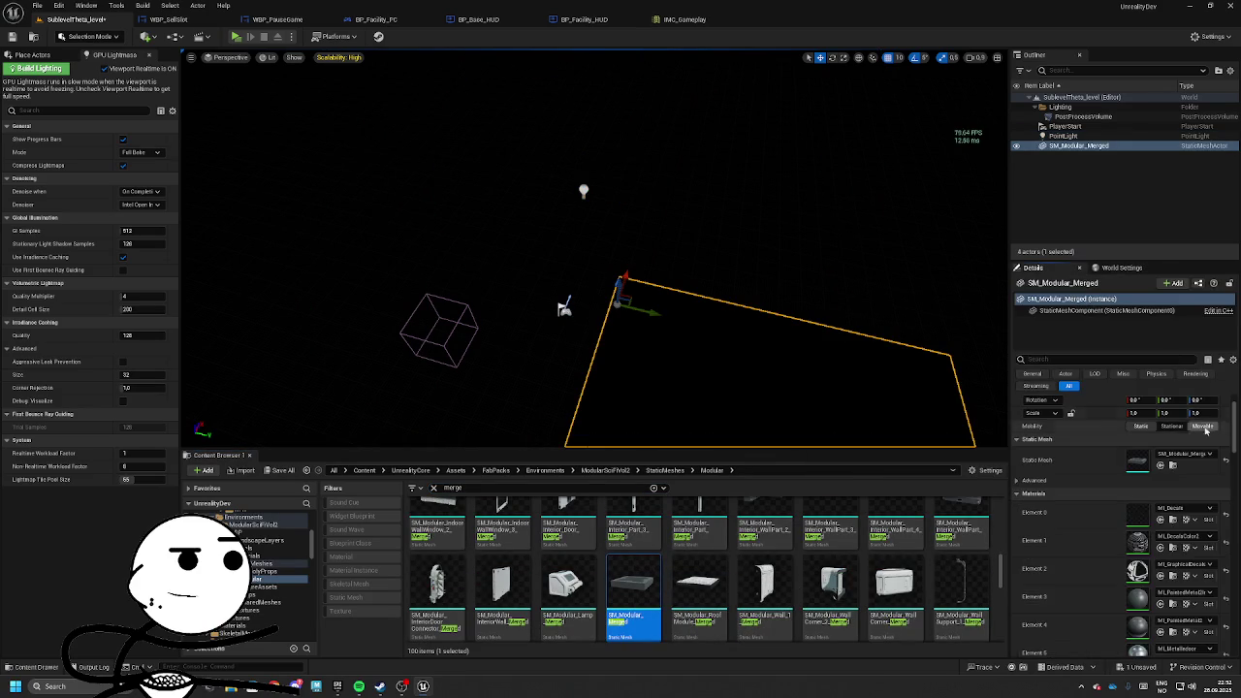
# Restore the merged floor mesh, frame it, and lower it to Z -50.
pyautogui.moveTo(909, 352)
pyautogui.mouseDown()
pyautogui.moveTo(810, 301)
pyautogui.moveTo(751, 374)
pyautogui.mouseUp()
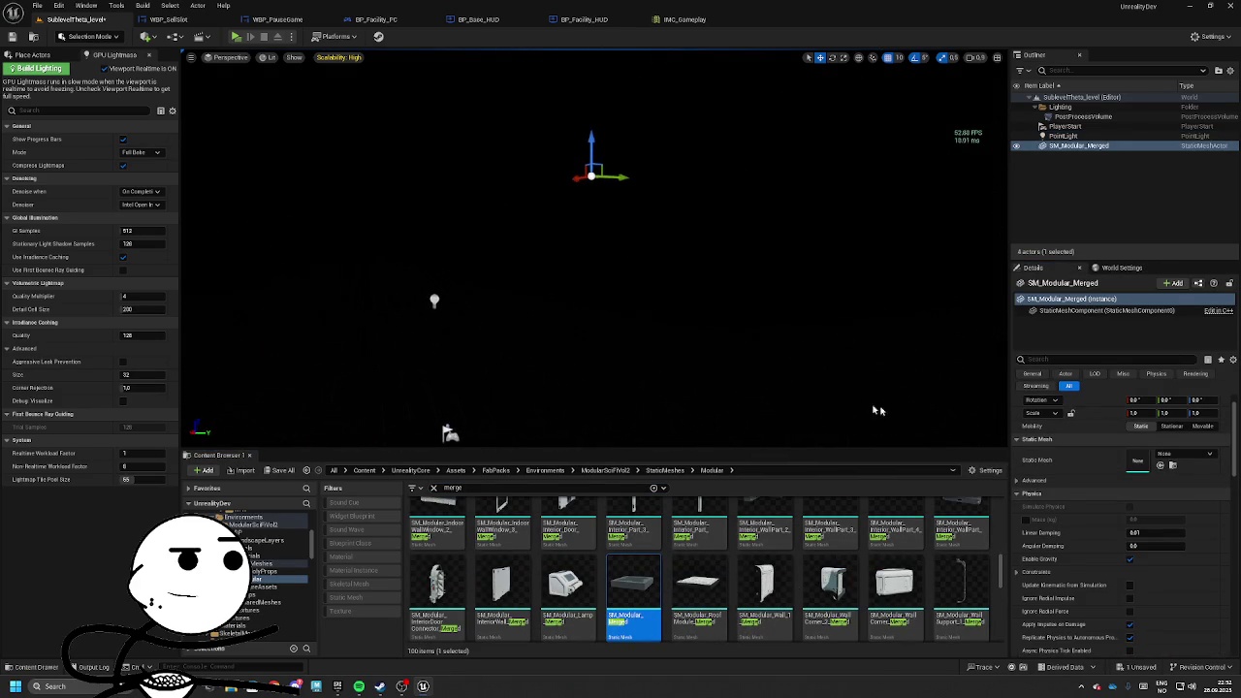
pyautogui.scroll(1, 1145, 427)
pyautogui.hotkey('ctrl', 'z')
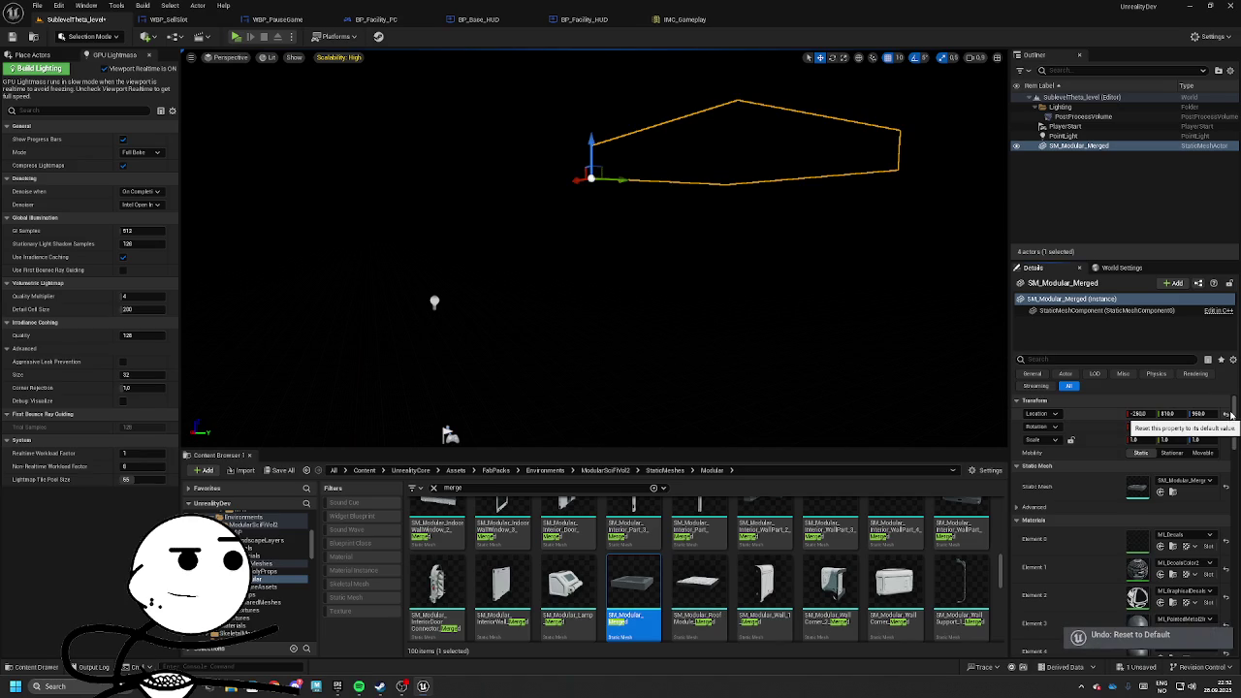
pyautogui.press('f')
pyautogui.scroll(10, 632, 280)
pyautogui.press('e')
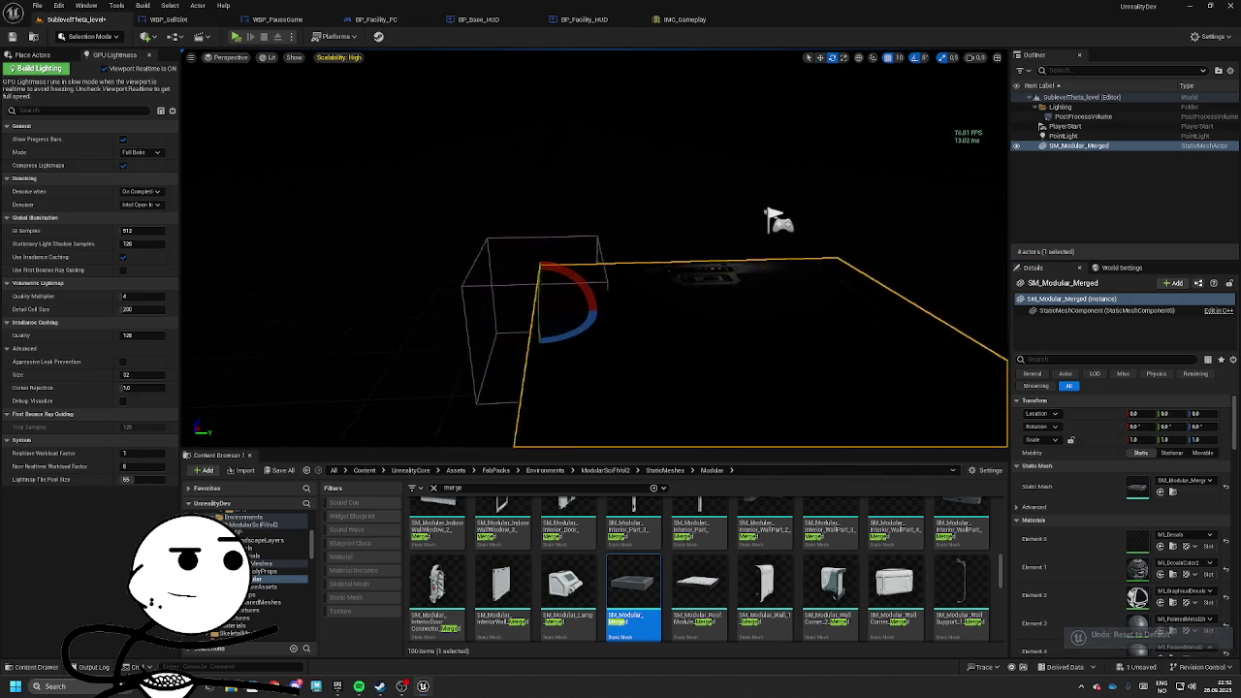
pyautogui.press('w')
pyautogui.moveTo(585, 230)
pyautogui.mouseDown()
pyautogui.moveTo(592, 316)
pyautogui.moveTo(543, 291)
pyautogui.moveTo(660, 291)
pyautogui.moveTo(737, 253)
pyautogui.moveTo(593, 374)
pyautogui.mouseUp()
# Rotate the floor tile, add rotated copies, and raise the player start above the floor.
pyautogui.press('e')
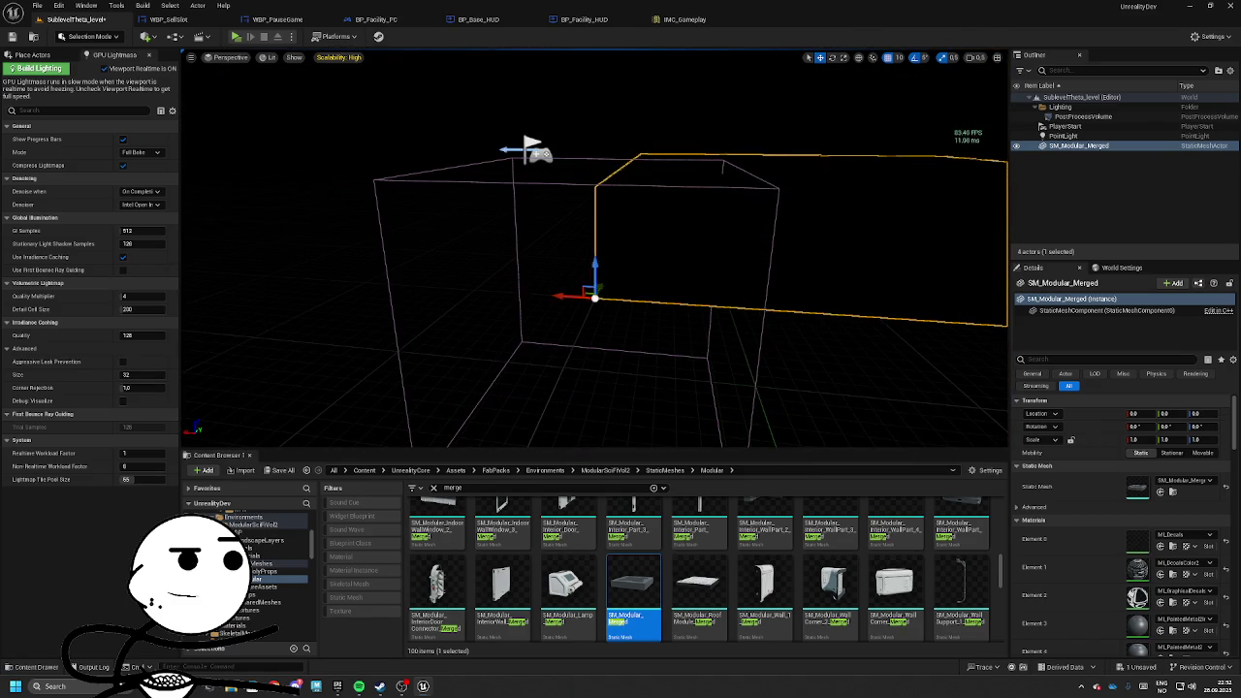
pyautogui.moveTo(531, 299)
pyautogui.mouseDown()
pyautogui.moveTo(527, 310)
pyautogui.moveTo(567, 335)
pyautogui.moveTo(529, 309)
pyautogui.moveTo(548, 342)
pyautogui.moveTo(564, 346)
pyautogui.mouseUp()
pyautogui.moveTo(572, 291); pyautogui.dragTo(499, 308)
pyautogui.click(582, 274)
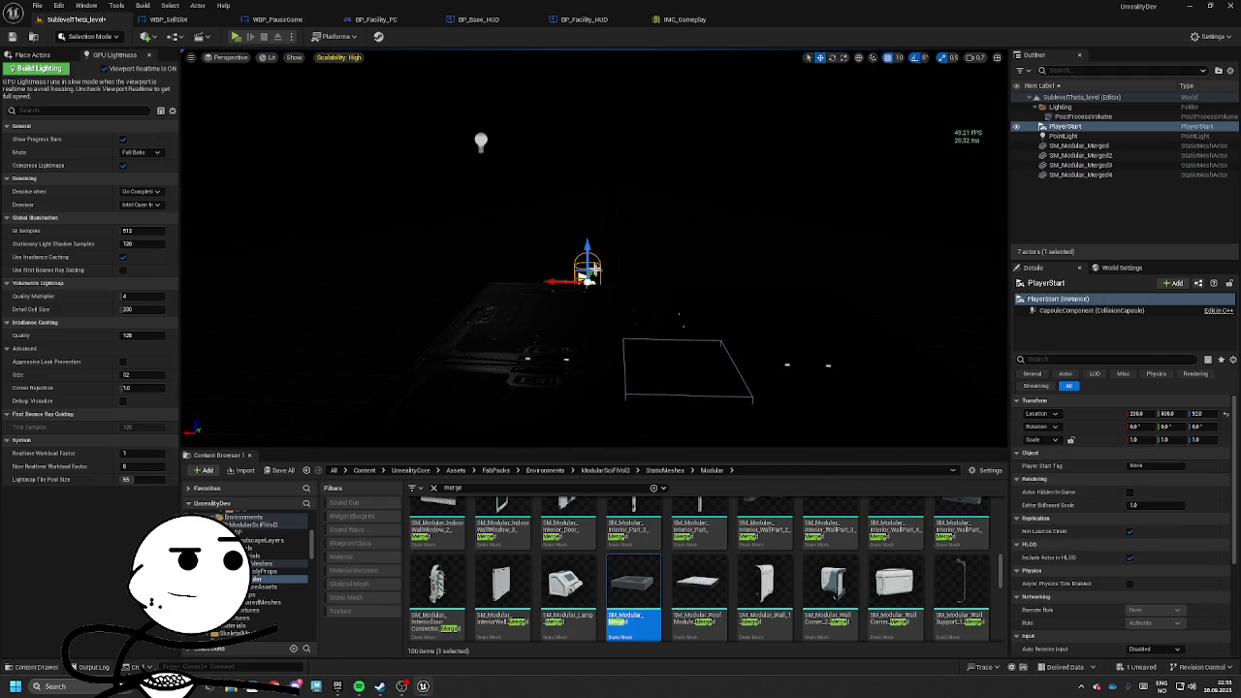
pyautogui.moveTo(580, 278)
pyautogui.mouseDown()
pyautogui.moveTo(582, 225)
pyautogui.moveTo(643, 278)
pyautogui.moveTo(495, 274)
pyautogui.moveTo(677, 361)
pyautogui.mouseUp()
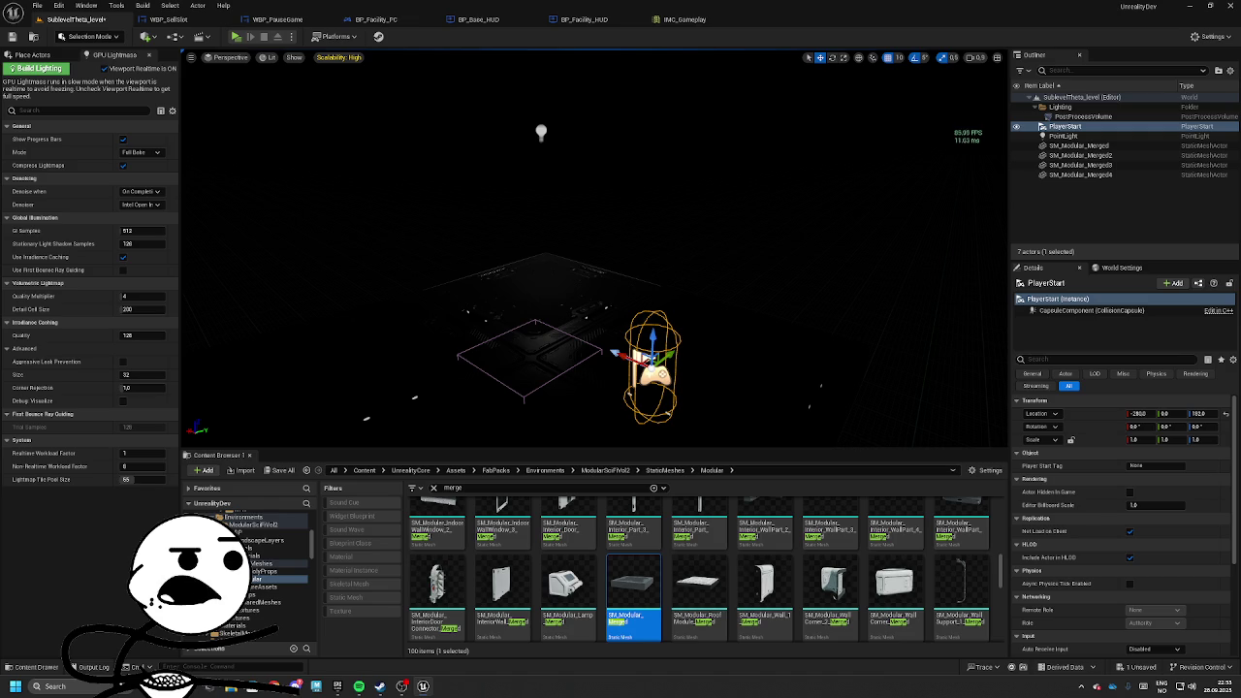
pyautogui.moveTo(743, 406); pyautogui.dragTo(660, 311)
# Select SM_Modular_Merged2, then try placing the roof module mesh and cancel it.
pyautogui.click(646, 322)
pyautogui.click(707, 561)
pyautogui.moveTo(707, 561)
pyautogui.mouseDown()
pyautogui.moveTo(544, 325)
pyautogui.moveTo(546, 382)
pyautogui.moveTo(735, 584)
pyautogui.mouseUp()
pyautogui.moveTo(679, 388); pyautogui.dragTo(592, 369)
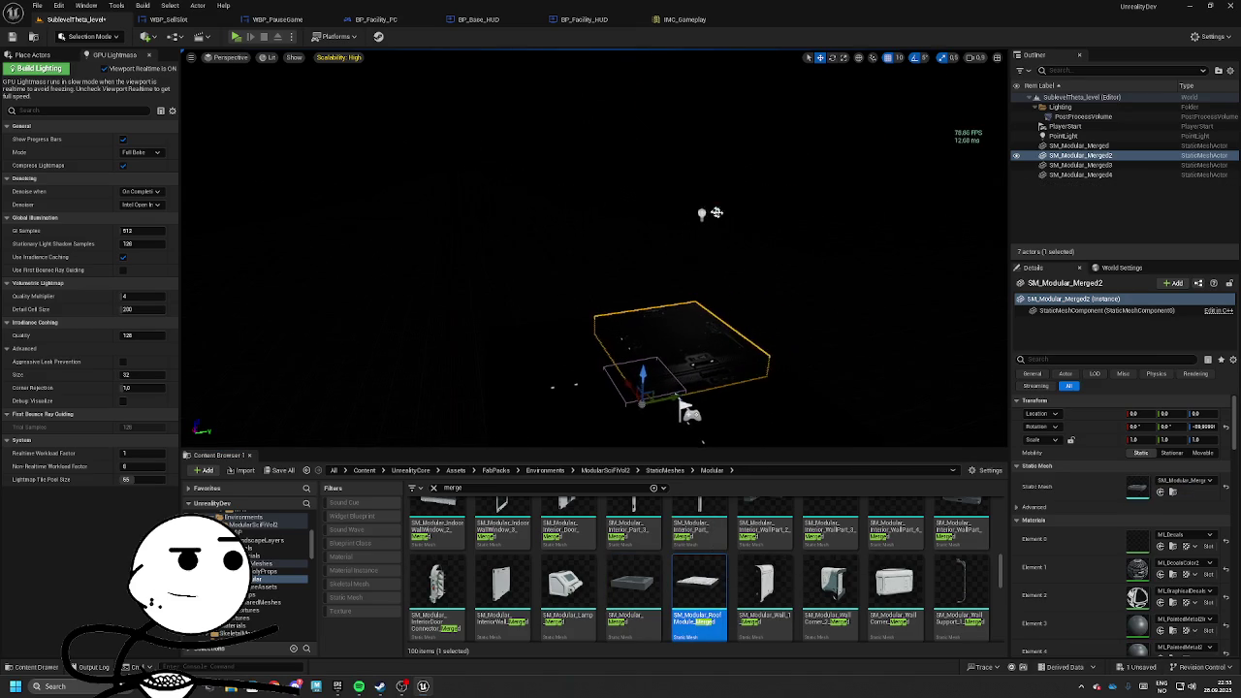
# Set movement snapping to 50 and place the point light at X 0, Y 0, Z 500.
pyautogui.click(702, 213)
pyautogui.moveTo(705, 210); pyautogui.dragTo(624, 207)
pyautogui.hotkey('ctrl', 'z')
pyautogui.click(902, 59)
pyautogui.click(916, 124)
pyautogui.moveTo(726, 212)
pyautogui.mouseDown()
pyautogui.moveTo(647, 221)
pyautogui.moveTo(647, 311)
pyautogui.mouseUp()
pyautogui.moveTo(613, 407); pyautogui.dragTo(509, 305)
pyautogui.click(1136, 400)
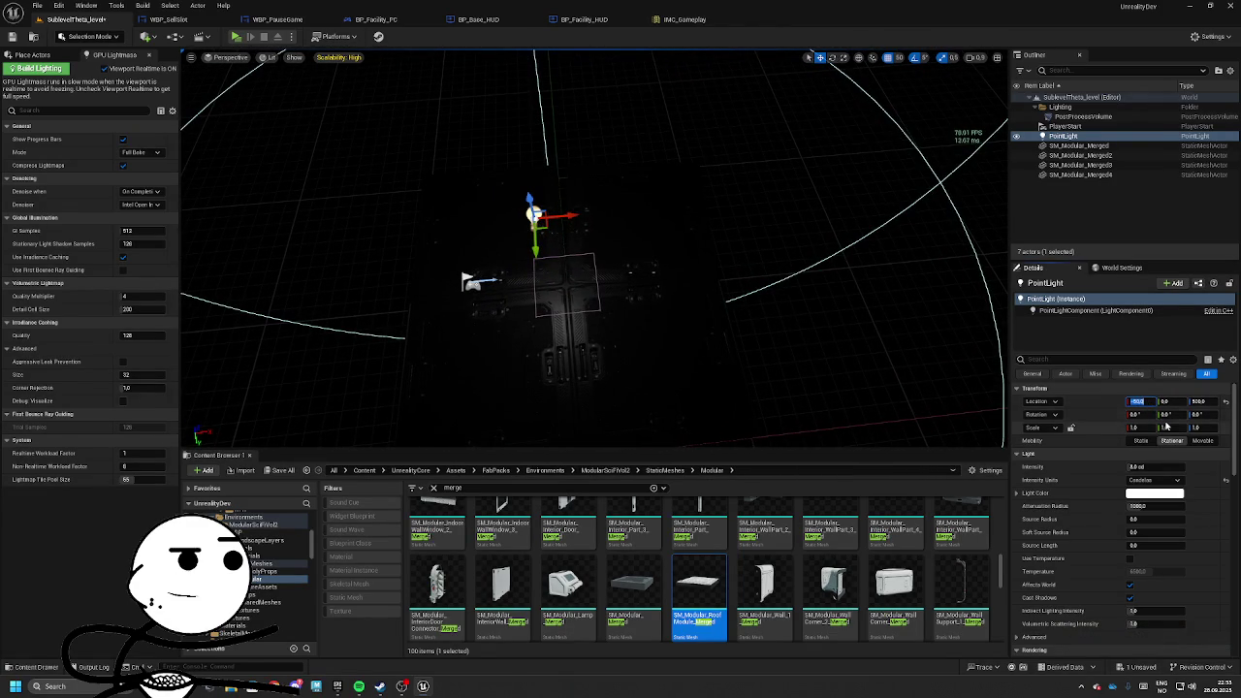
pyautogui.write('0')
pyautogui.press('Return')
pyautogui.moveTo(601, 291)
pyautogui.mouseDown()
pyautogui.moveTo(669, 320)
pyautogui.moveTo(640, 291)
pyautogui.moveTo(660, 291)
pyautogui.moveTo(582, 297)
pyautogui.moveTo(621, 320)
pyautogui.moveTo(649, 243)
pyautogui.mouseUp()
# Duplicate SM_Modular_Merged2 to X 500 as a fifth tile, deleting the extra Merged6 copy.
pyautogui.click(621, 291)
pyautogui.press('e')
pyautogui.press('w')
pyautogui.moveTo(712, 278)
pyautogui.mouseDown()
pyautogui.moveTo(532, 266)
pyautogui.moveTo(570, 82)
pyautogui.moveTo(611, 255)
pyautogui.moveTo(538, 222)
pyautogui.mouseUp()
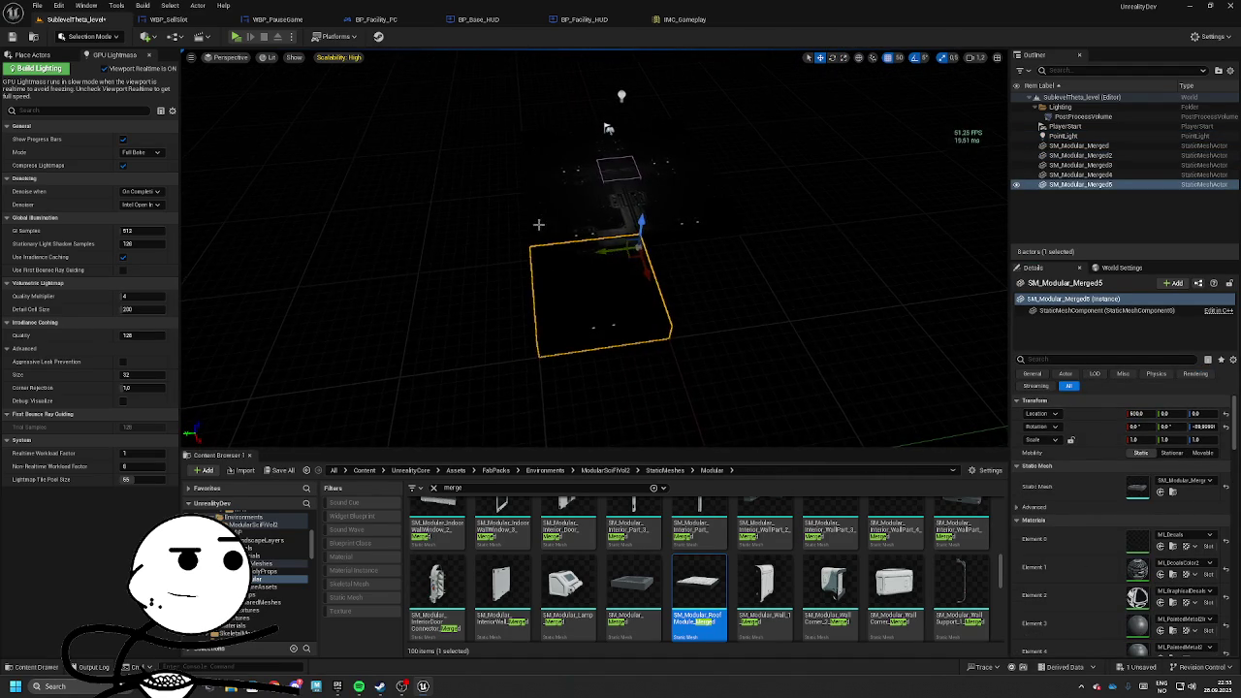
pyautogui.hotkey('ctrl', 'd')
pyautogui.moveTo(580, 188)
pyautogui.mouseDown()
pyautogui.moveTo(499, 194)
pyautogui.moveTo(538, 291)
pyautogui.mouseUp()
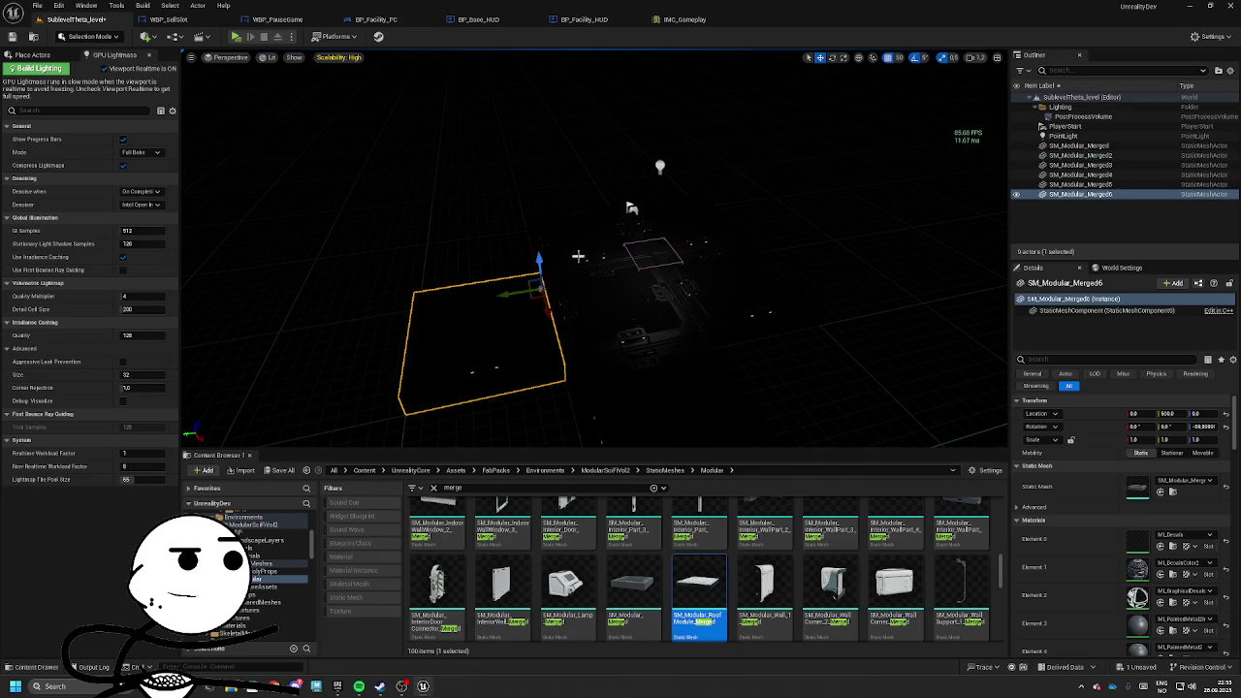
pyautogui.press('Delete')
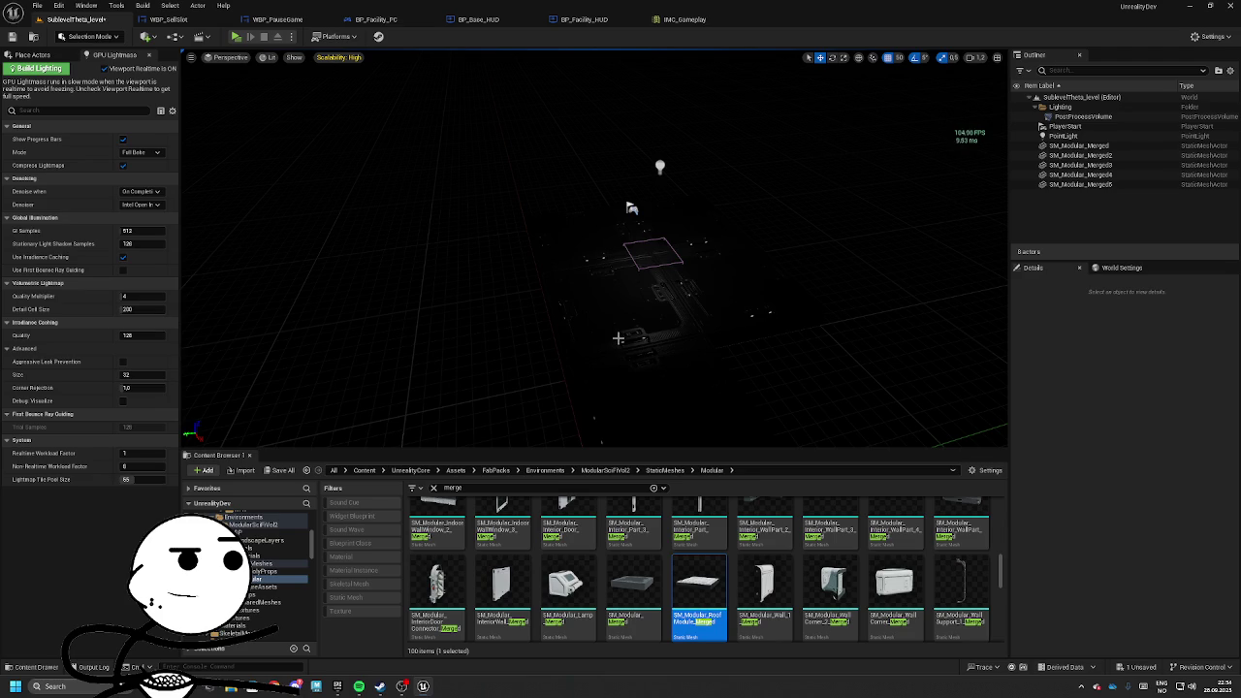
# Remove the extra tile copies SM_Modular_Merged5 and SM_Modular_Merged6, leaving four floor tiles.
pyautogui.hotkey('ctrl', 'z')
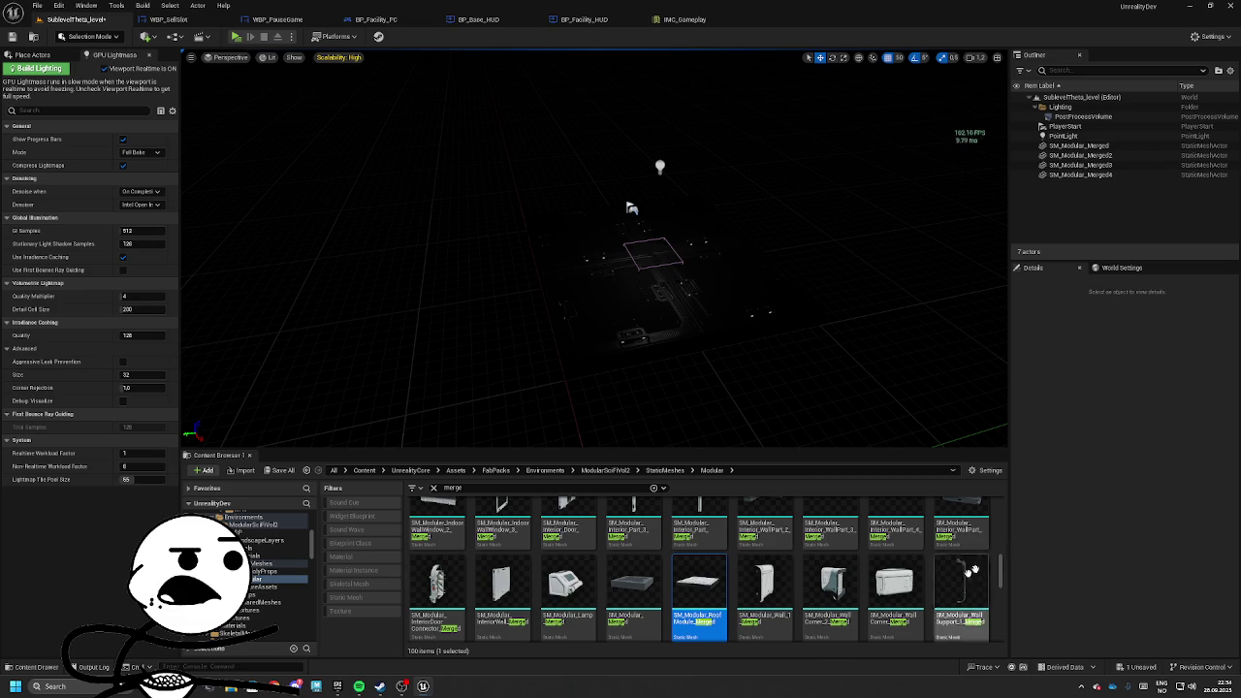
pyautogui.click(740, 266)
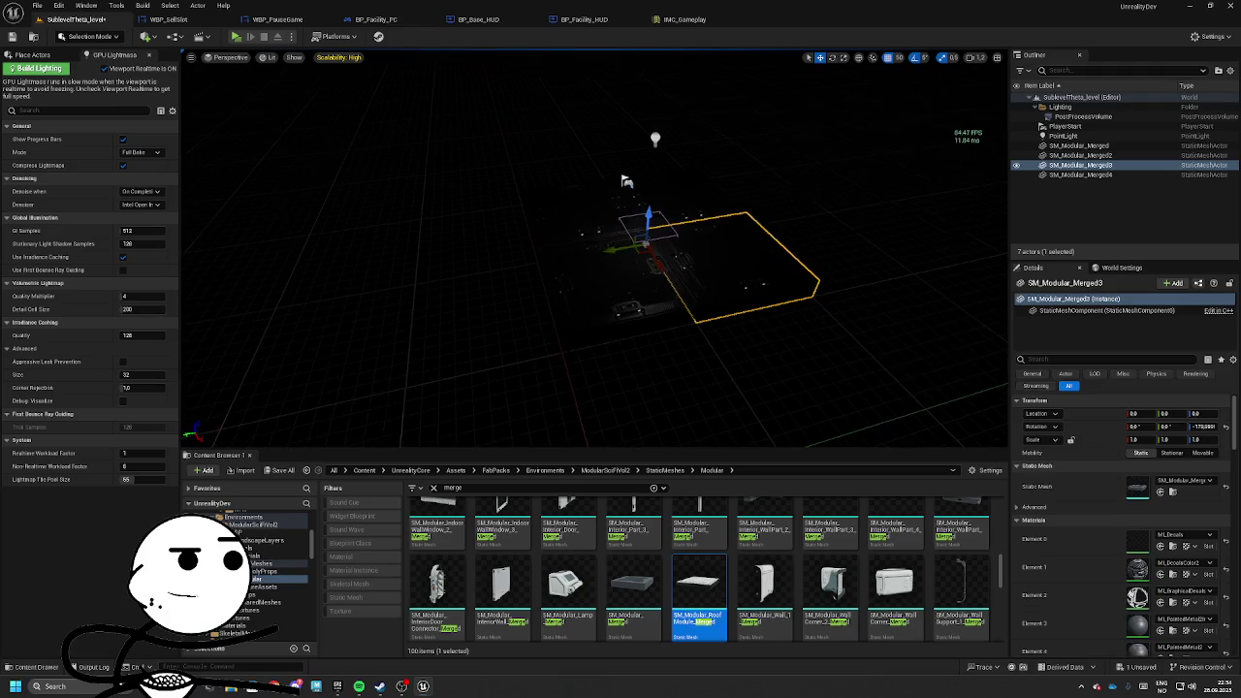
pyautogui.moveTo(644, 246)
pyautogui.mouseDown()
pyautogui.moveTo(845, 286)
pyautogui.moveTo(707, 289)
pyautogui.moveTo(632, 275)
pyautogui.moveTo(617, 316)
pyautogui.moveTo(623, 306)
pyautogui.moveTo(602, 283)
pyautogui.moveTo(577, 290)
pyautogui.moveTo(892, 257)
pyautogui.moveTo(859, 130)
pyautogui.moveTo(666, 149)
pyautogui.mouseUp()
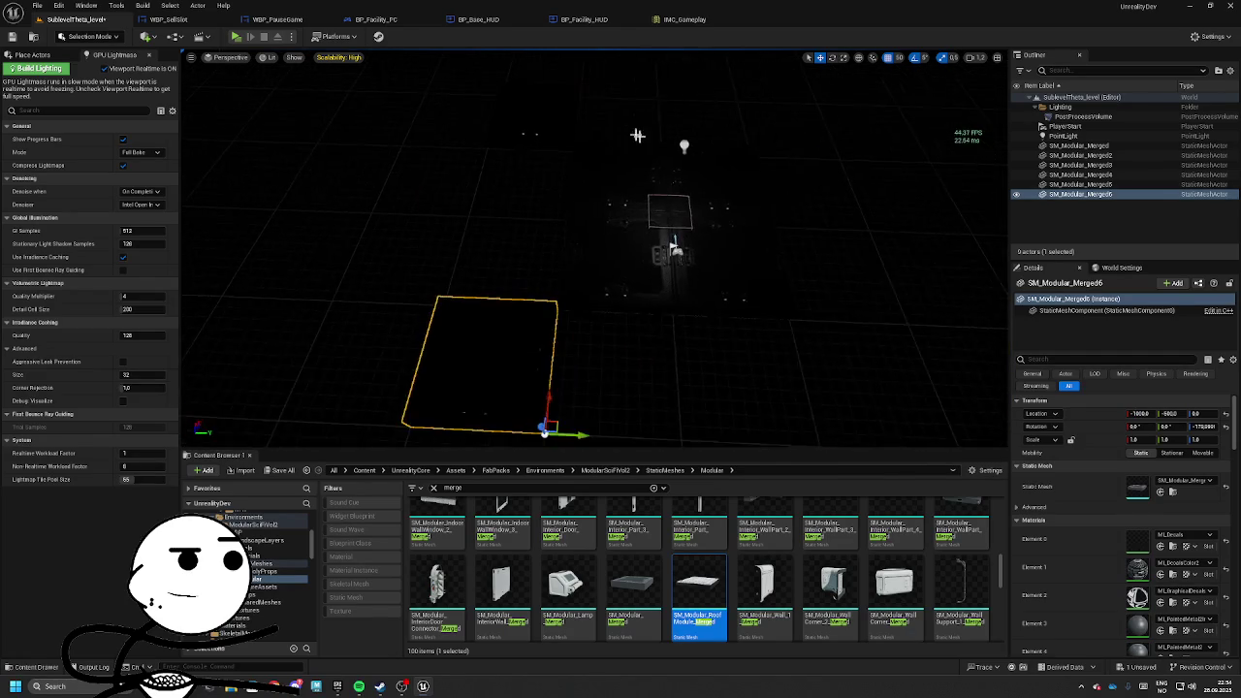
pyautogui.click(667, 148)
pyautogui.click(551, 141)
pyautogui.press('Delete')
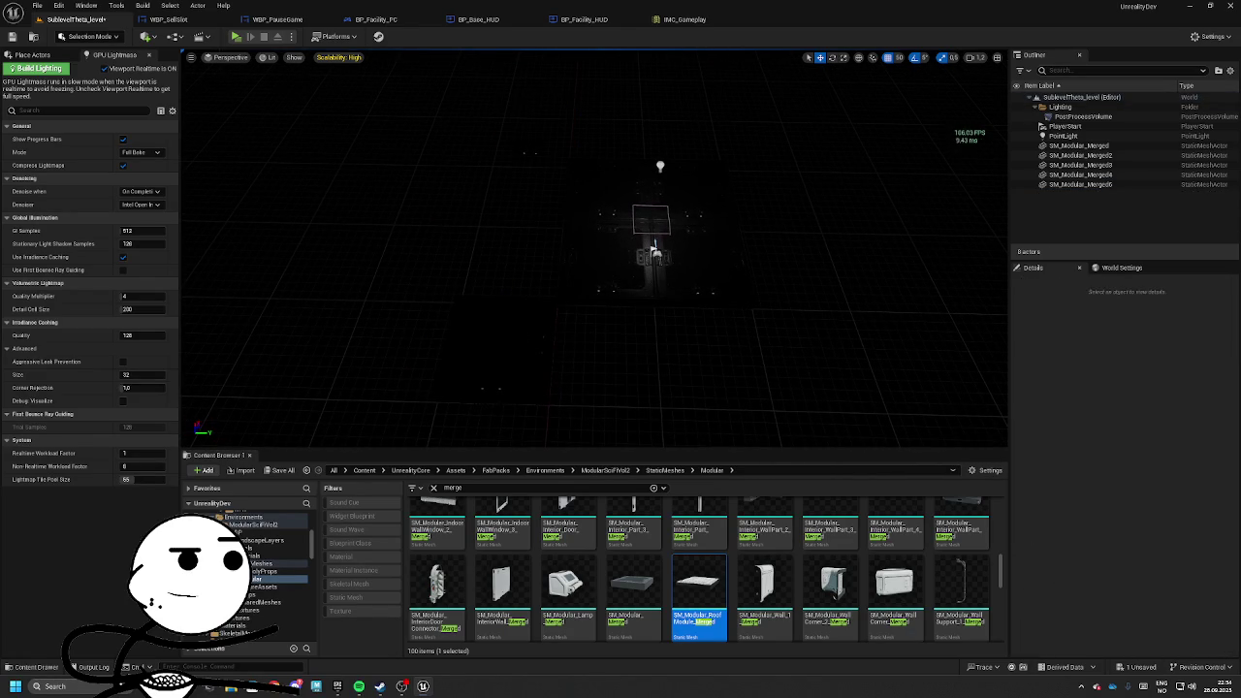
pyautogui.hotkey('ctrl', 'z')
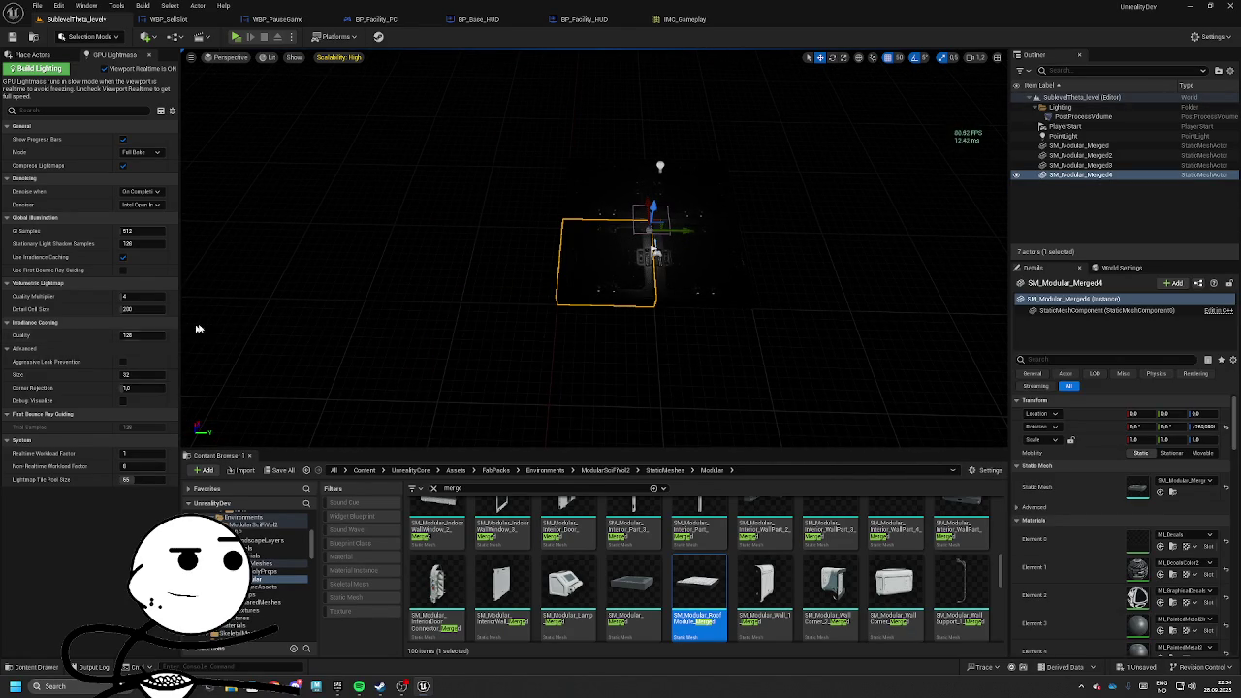
# Save the SublevelTheta_level changes with Save All and Save Selected.
pyautogui.click(282, 470)
pyautogui.click(700, 452)
pyautogui.click(42, 37)
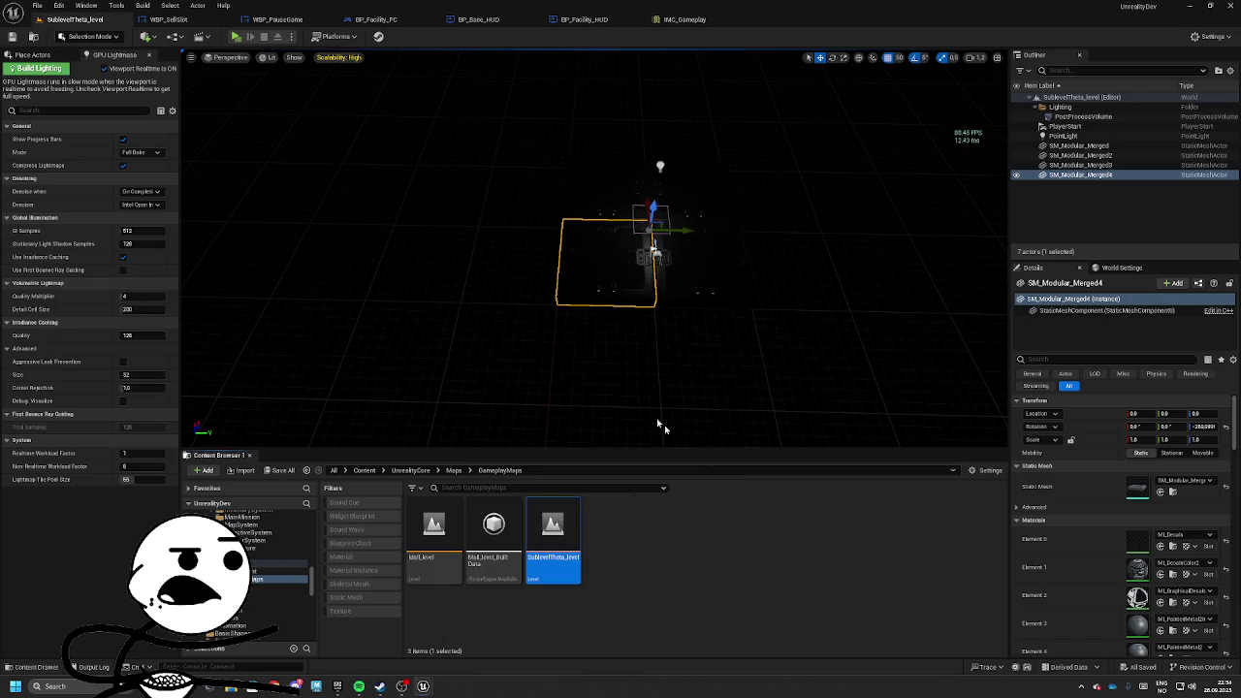
# Open Mall_level from the GameplayMaps folder, then return to the Maps folder.
pyautogui.click(436, 549)
pyautogui.doubleClick(442, 538)
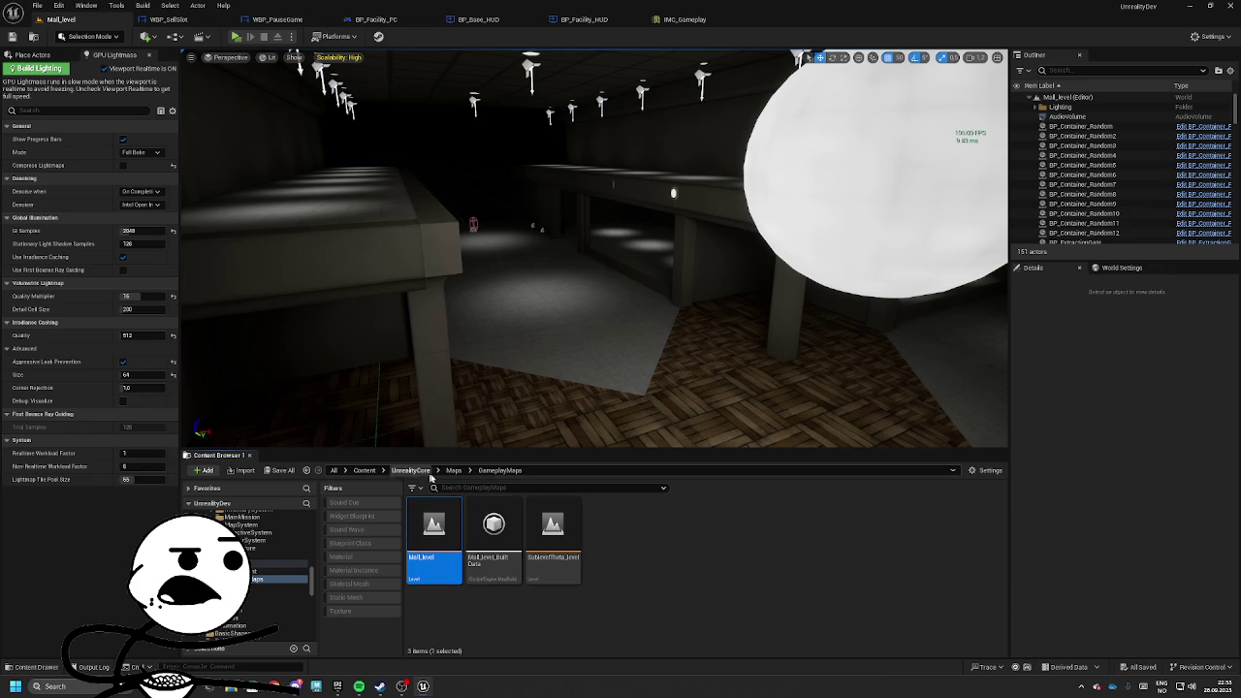
pyautogui.click(306, 470)
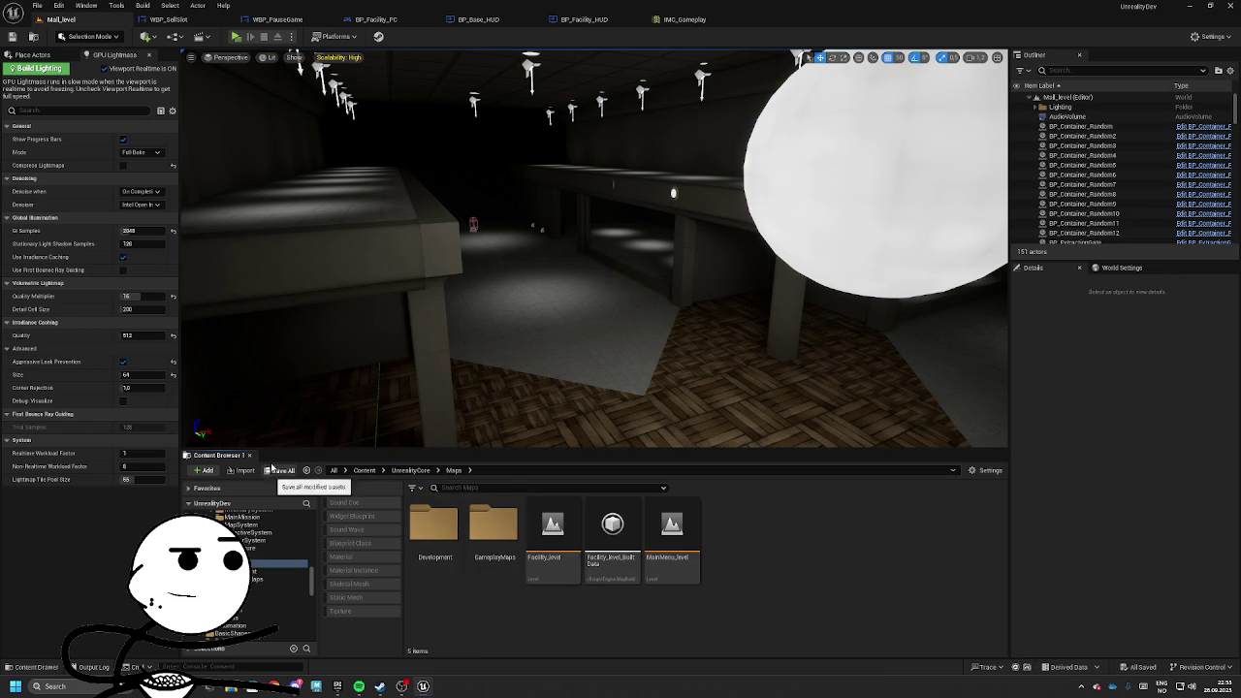
# Close the BP_Facility_HUD, BP_Base_HUD, BP_Facility_PC, IMC_Gameplay, WBP_PauseGame and WBP_SellSlot editors, then minimise Unreal.
pyautogui.click(592, 19)
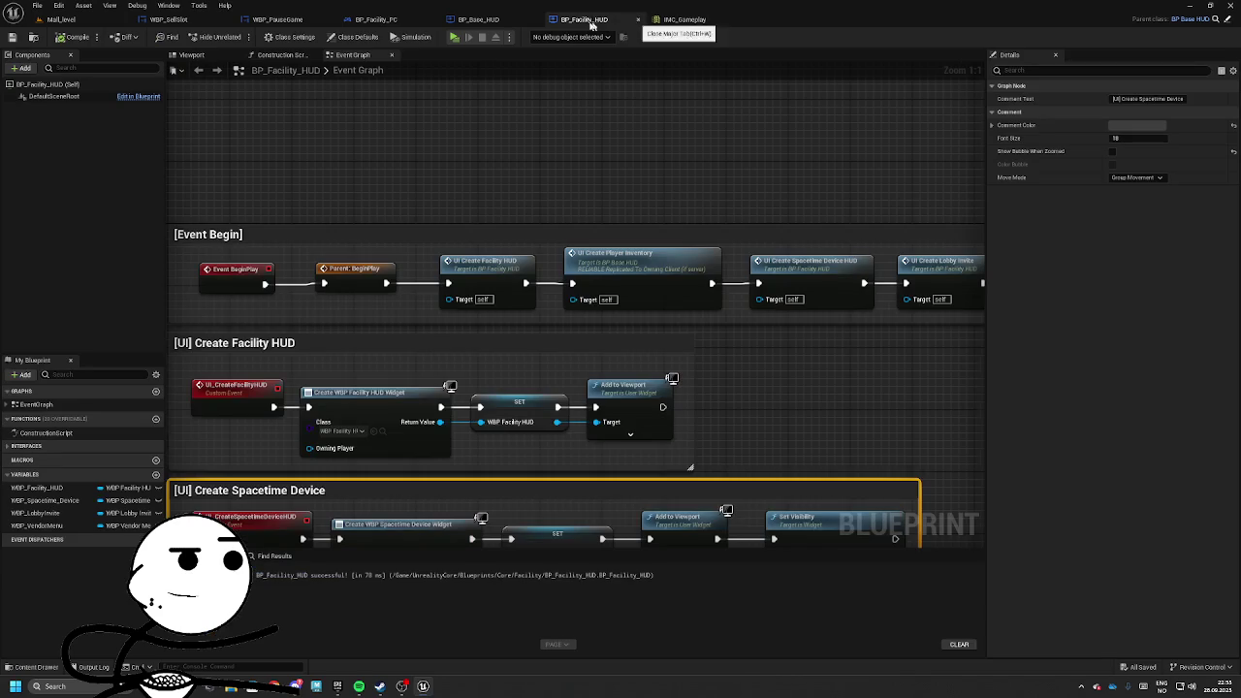
pyautogui.click(637, 19)
pyautogui.click(537, 19)
pyautogui.click(432, 19)
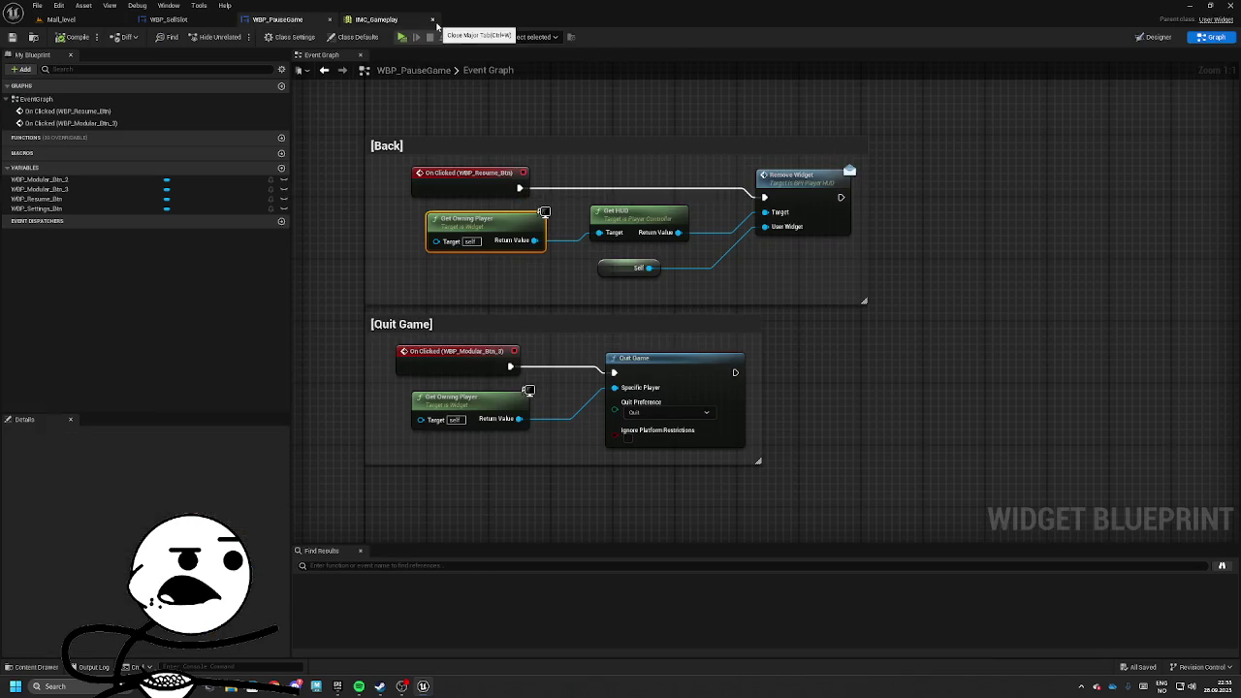
pyautogui.click(430, 20)
pyautogui.click(332, 19)
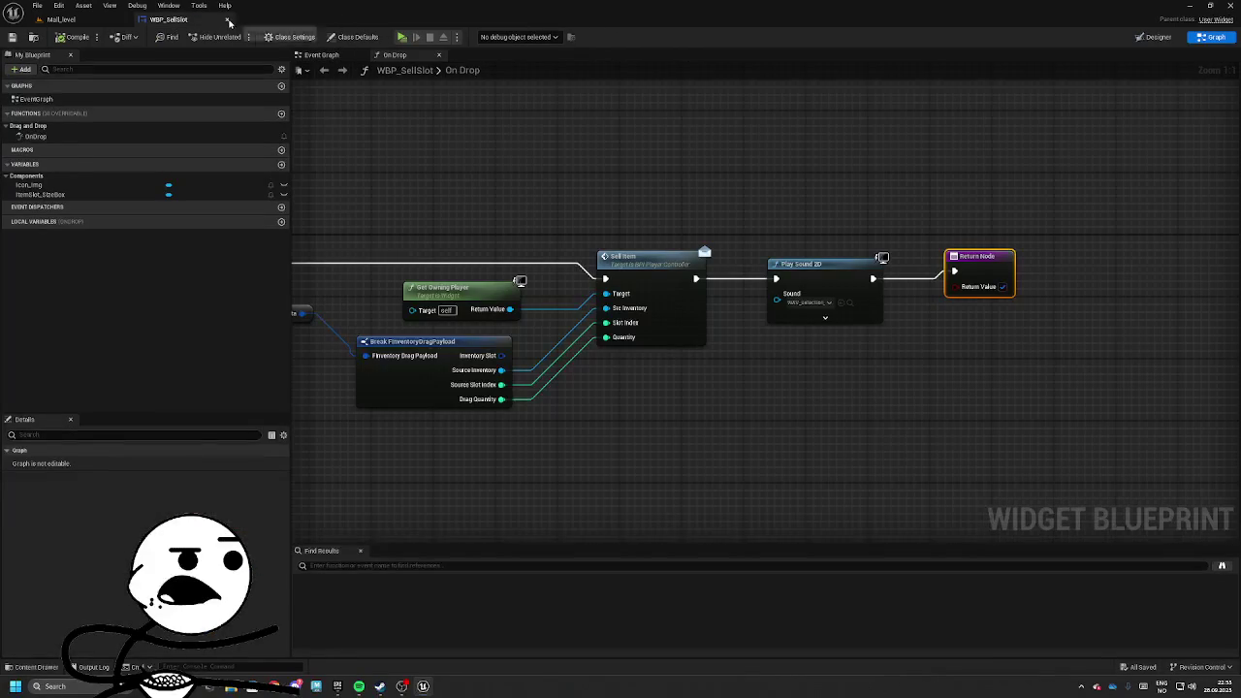
pyautogui.click(232, 20)
pyautogui.click(1193, 5)
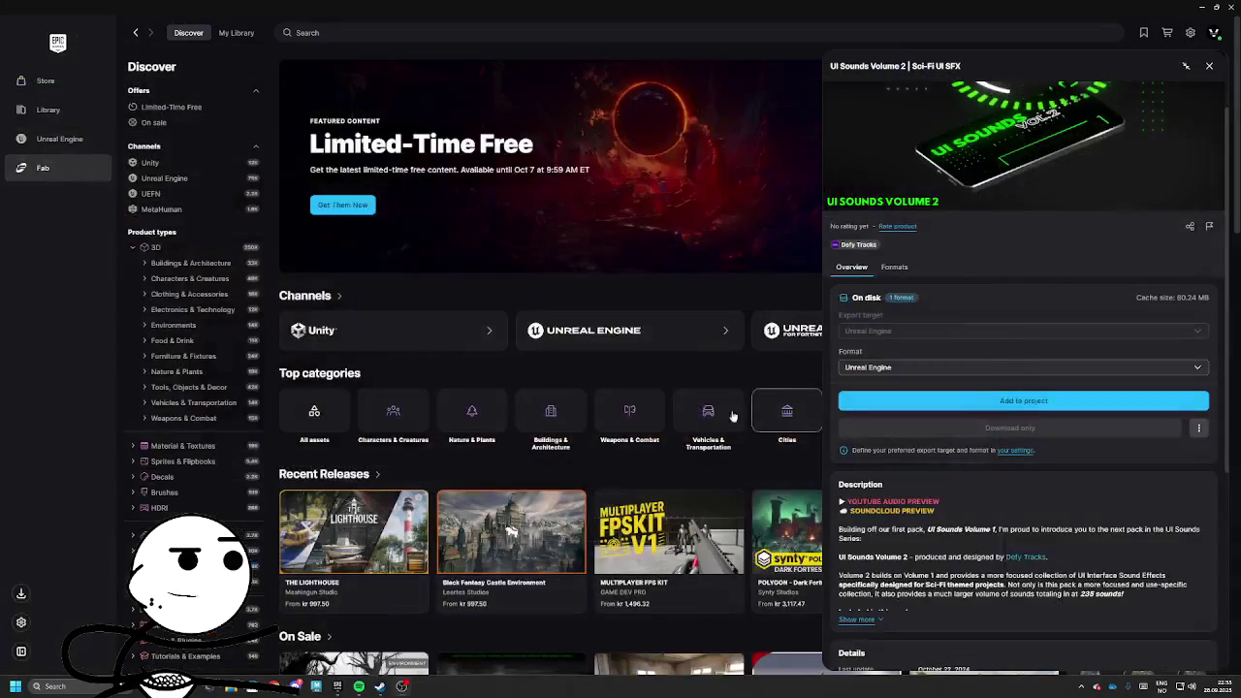
# Close the Epic Games Launcher window.
pyautogui.click(1232, 6)
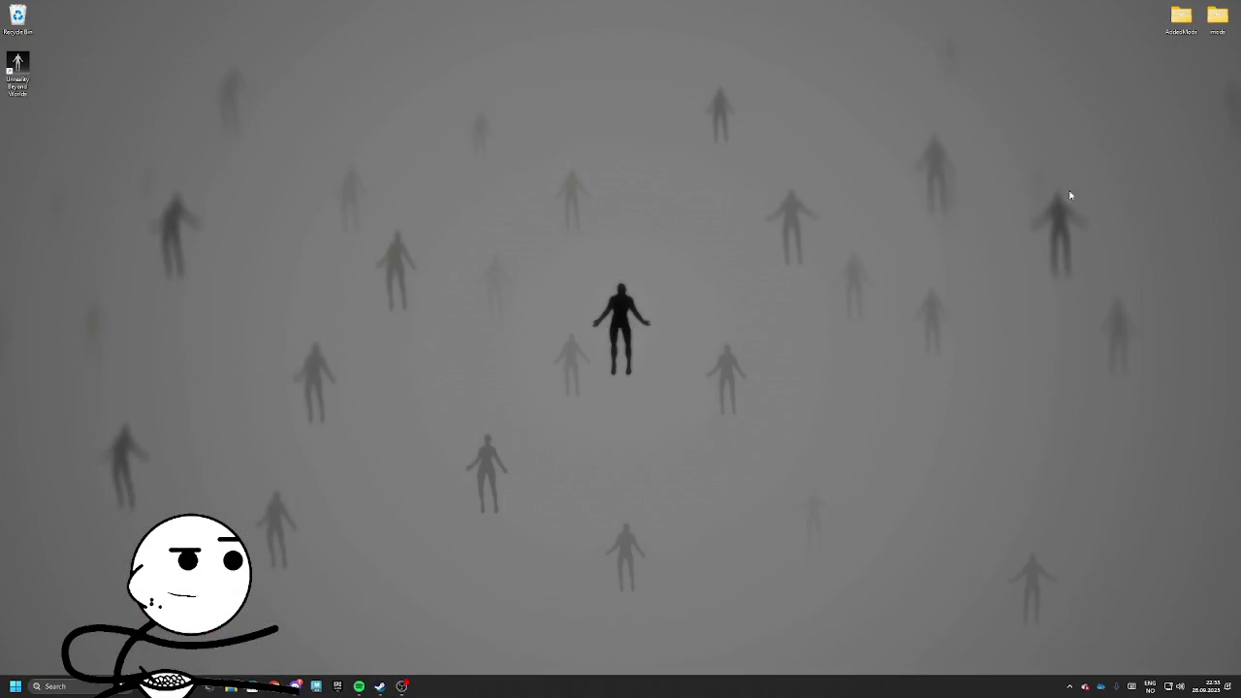